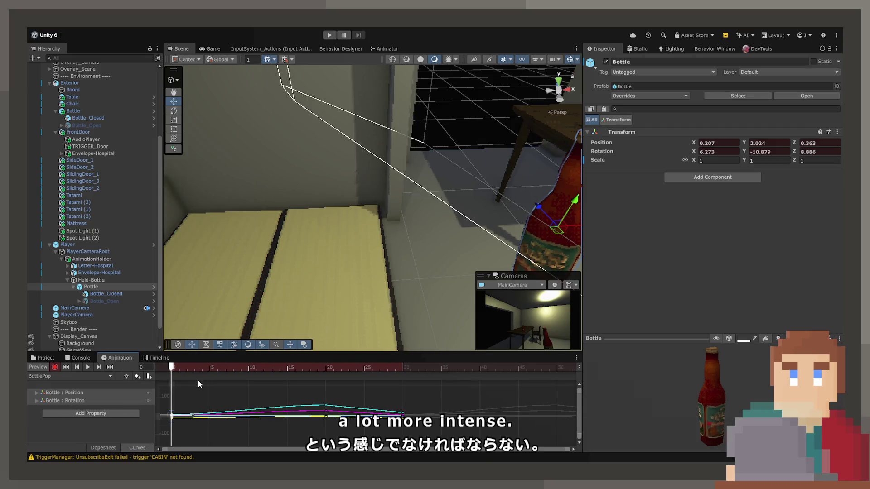
# Step: Deselect the curve keys and switch to the Game view to see the held bottle
pyautogui.click(313, 432)
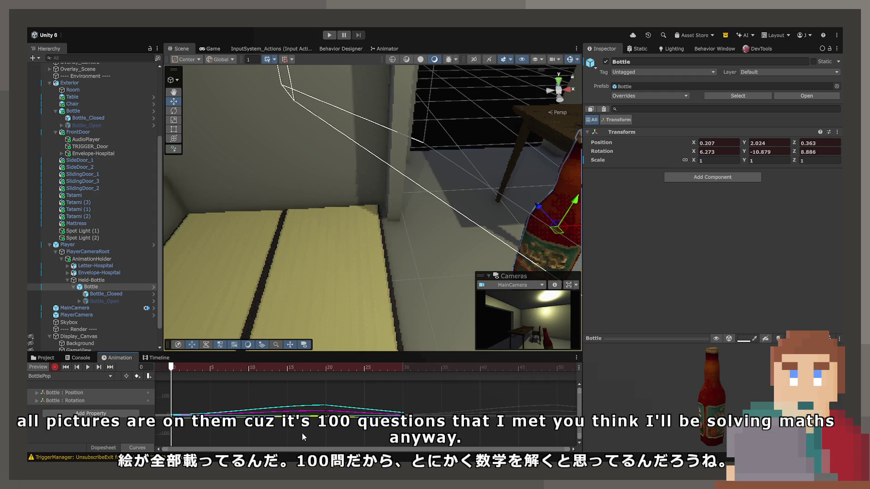
pyautogui.click(213, 49)
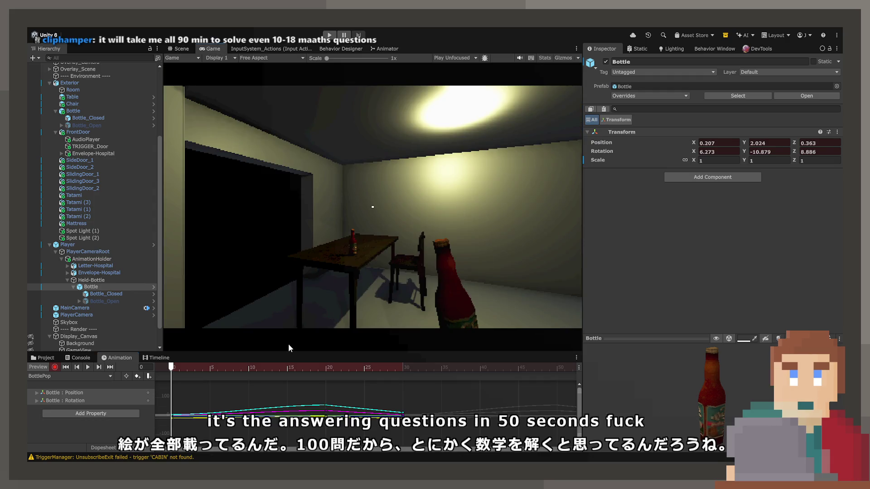
# Step: Play and scrub through the bottle clip, then go back to the Scene view
pyautogui.click(88, 367)
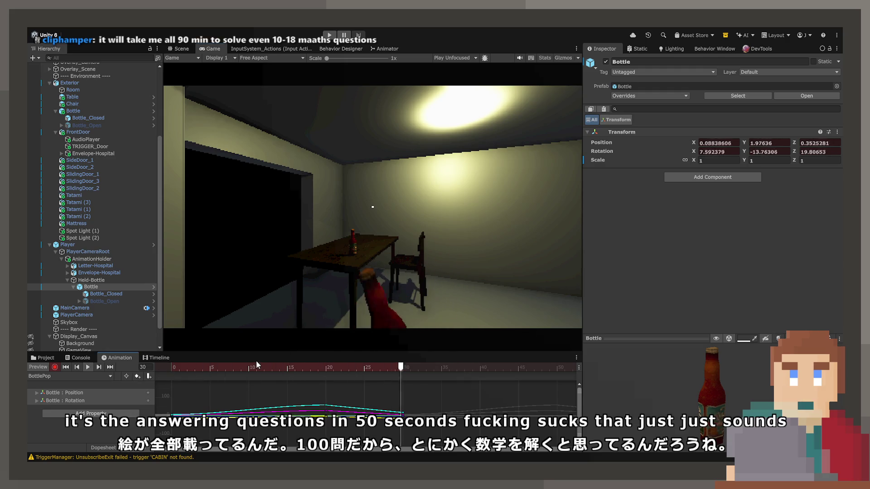
pyautogui.moveTo(187, 367)
pyautogui.mouseDown()
pyautogui.moveTo(406, 374)
pyautogui.moveTo(327, 380)
pyautogui.moveTo(402, 380)
pyautogui.moveTo(330, 392)
pyautogui.moveTo(402, 389)
pyautogui.mouseUp()
pyautogui.click(178, 49)
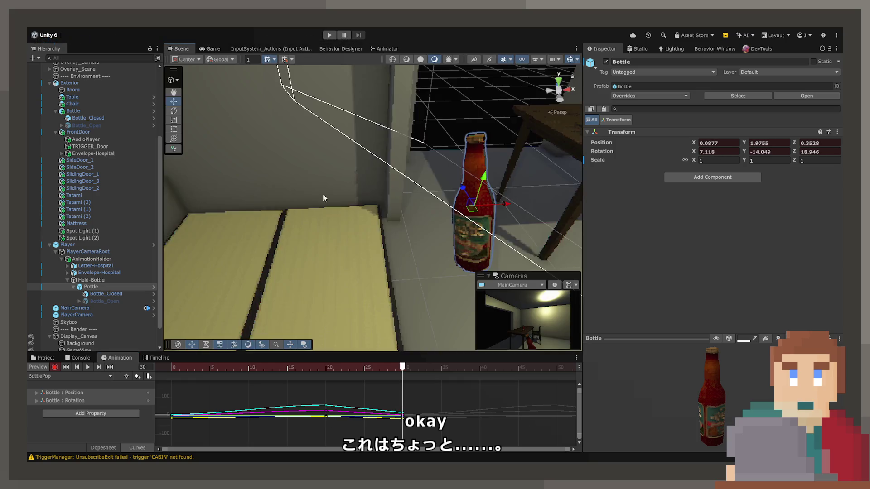
# Step: Frame the bottle and raise it higher in its lifted pose
pyautogui.press('f')
pyautogui.moveTo(348, 225)
pyautogui.mouseDown()
pyautogui.moveTo(362, 204)
pyautogui.moveTo(387, 203)
pyautogui.mouseUp()
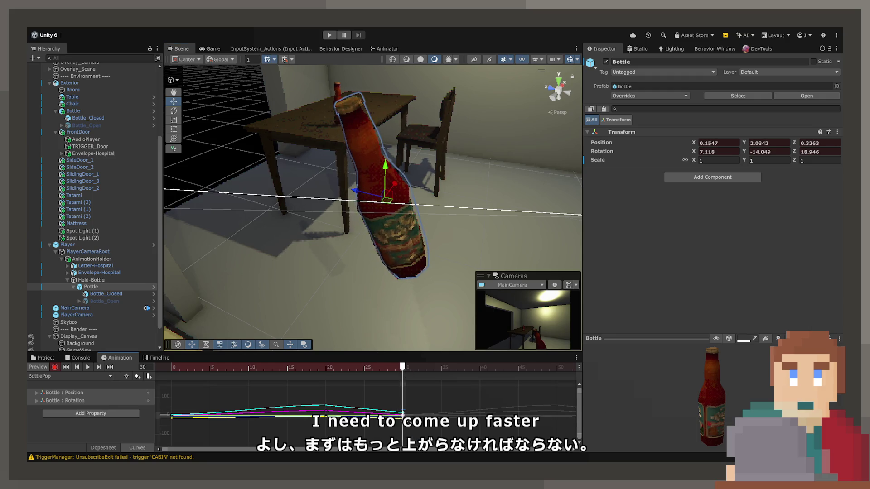
pyautogui.moveTo(402, 415); pyautogui.dragTo(360, 414)
pyautogui.hotkey('ctrl', 'z')
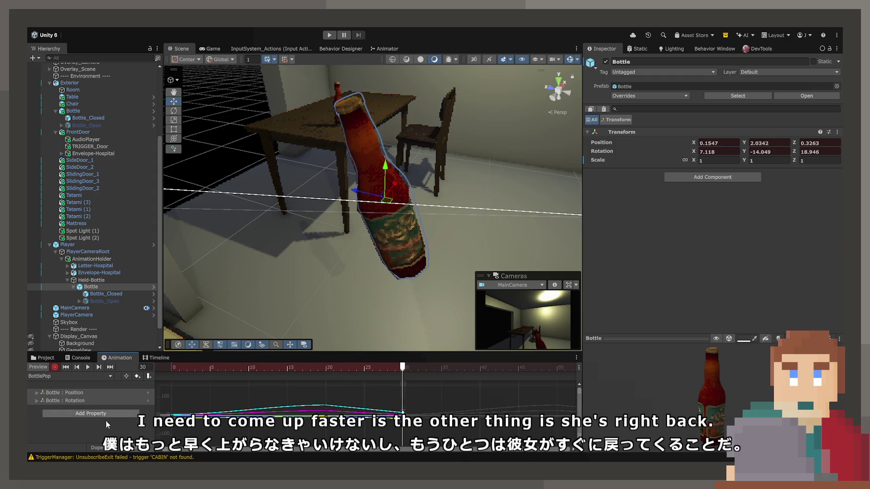
# Step: In the Dopesheet, move the end keyframes earlier to about frame 24 and loop the preview
pyautogui.click(96, 447)
pyautogui.moveTo(402, 393); pyautogui.dragTo(357, 393)
pyautogui.click(233, 367)
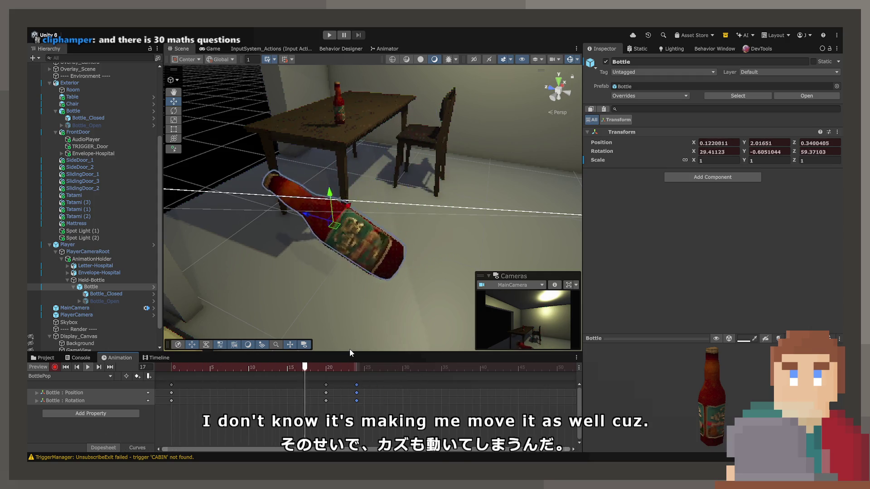
pyautogui.moveTo(358, 368); pyautogui.dragTo(482, 371)
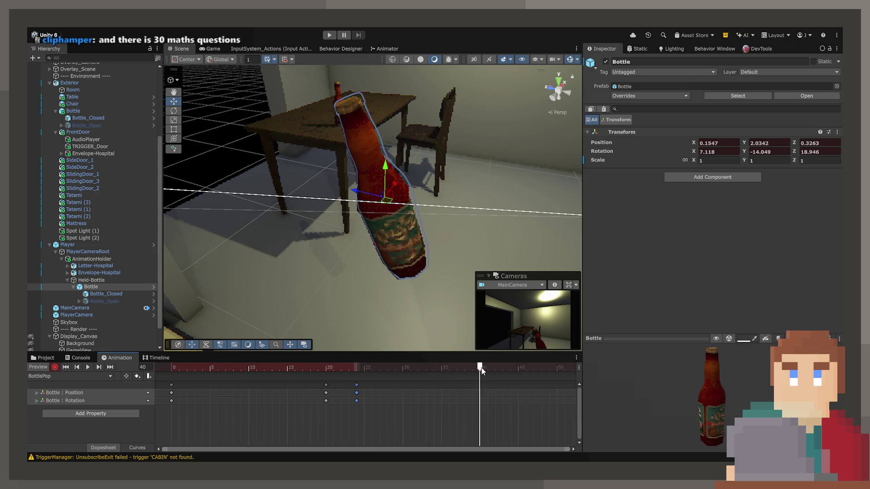
pyautogui.press('space')
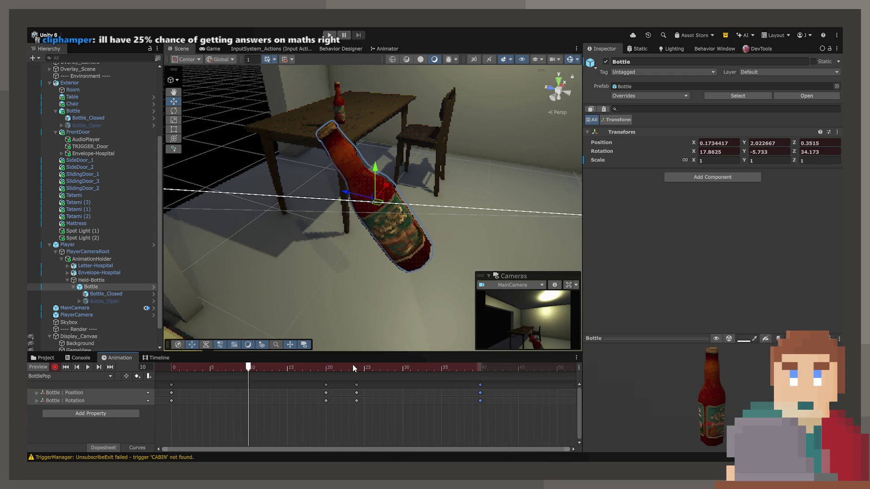
# Step: At frame 24, rotate the raised bottle to stand more upright
pyautogui.click(357, 367)
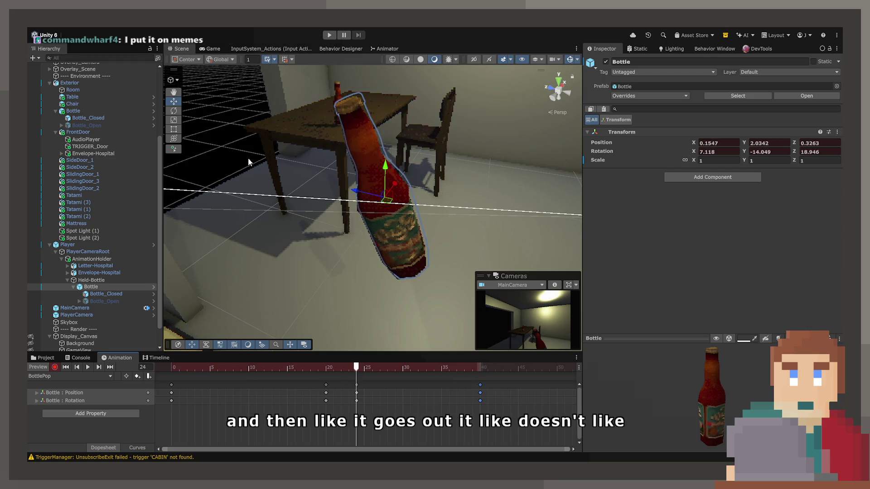
pyautogui.press('e')
pyautogui.moveTo(410, 179); pyautogui.dragTo(322, 214)
pyautogui.click(173, 101)
# Step: Scrub around frames 24 to 26 to review the raised pose
pyautogui.moveTo(330, 369)
pyautogui.mouseDown()
pyautogui.moveTo(317, 369)
pyautogui.moveTo(357, 369)
pyautogui.mouseUp()
pyautogui.moveTo(363, 213)
pyautogui.mouseDown()
pyautogui.moveTo(431, 187)
pyautogui.moveTo(468, 187)
pyautogui.mouseUp()
pyautogui.moveTo(372, 368)
pyautogui.mouseDown()
pyautogui.moveTo(281, 369)
pyautogui.moveTo(465, 367)
pyautogui.mouseUp()
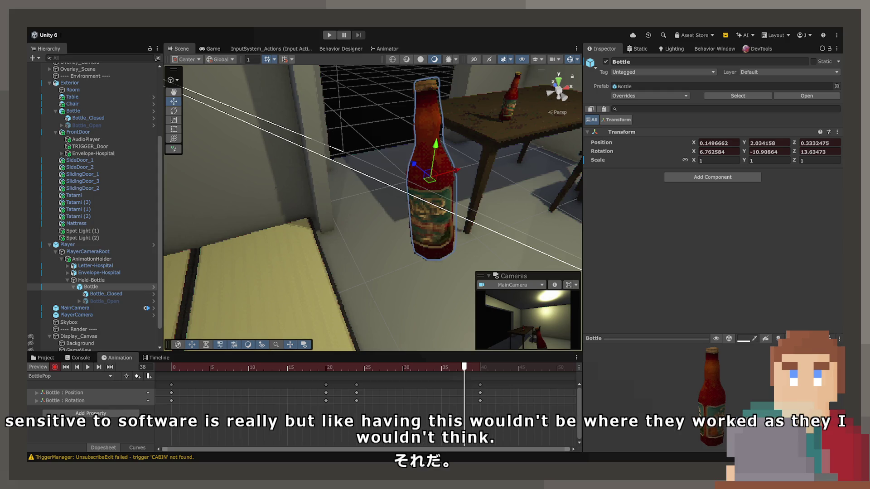
# Step: Scrub between frames 6 and 34 to inspect the bottle's rise and motion
pyautogui.moveTo(436, 366)
pyautogui.mouseDown()
pyautogui.moveTo(181, 367)
pyautogui.moveTo(410, 367)
pyautogui.moveTo(258, 367)
pyautogui.mouseUp()
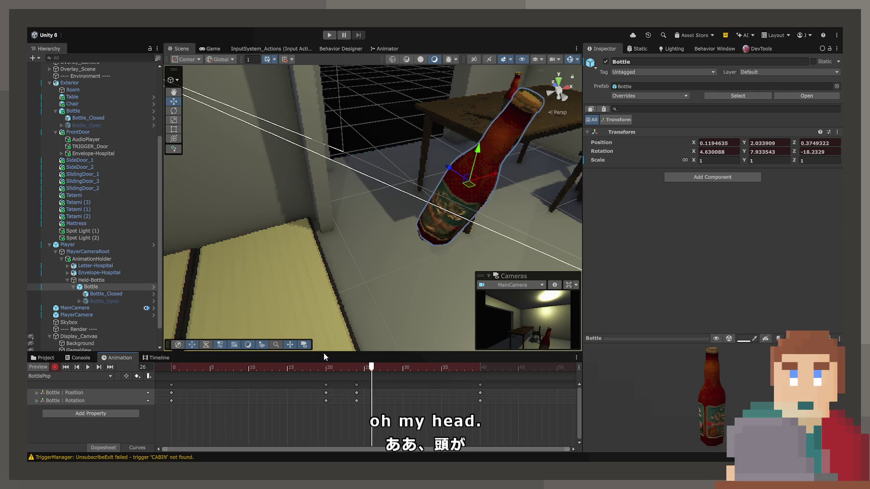
pyautogui.moveTo(367, 367); pyautogui.dragTo(436, 367)
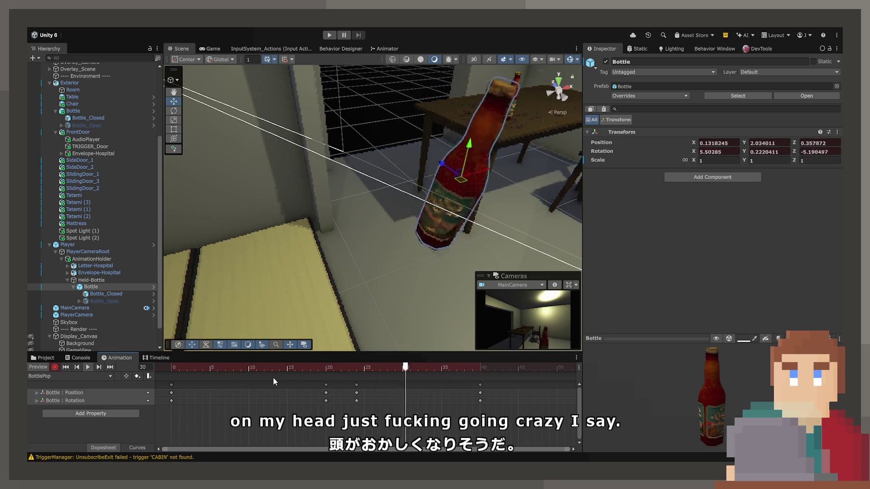
pyautogui.moveTo(367, 373)
pyautogui.mouseDown()
pyautogui.moveTo(314, 369)
pyautogui.moveTo(483, 374)
pyautogui.moveTo(356, 372)
pyautogui.mouseUp()
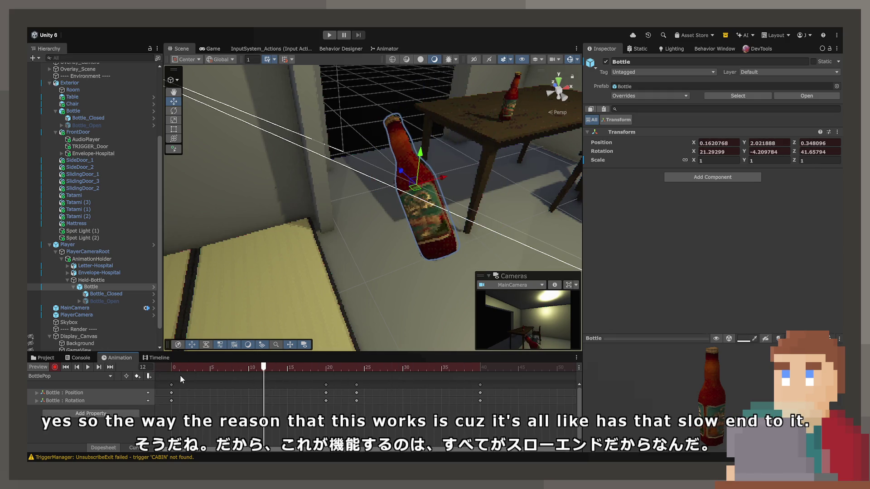
# Step: Match the frame-40 pose to the frame-0 keys and watch the loop in the Game view
pyautogui.click(171, 385)
pyautogui.moveTo(174, 382)
pyautogui.mouseDown()
pyautogui.moveTo(466, 382)
pyautogui.moveTo(480, 371)
pyautogui.mouseUp()
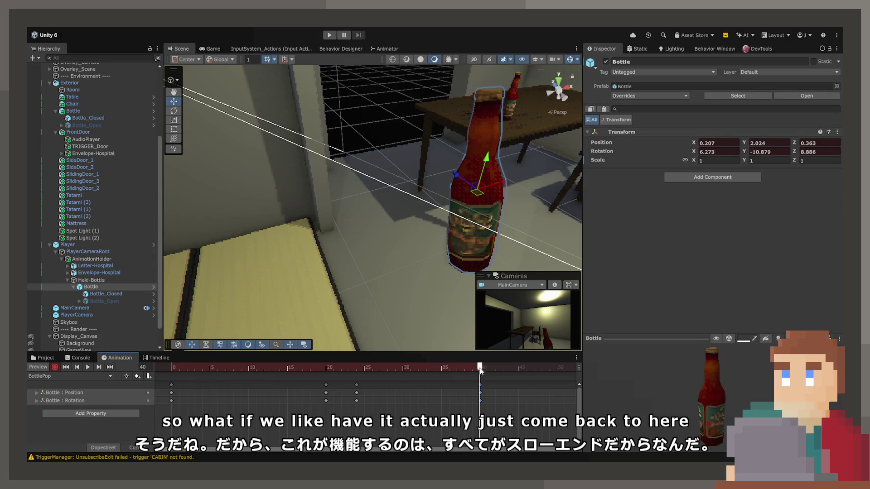
pyautogui.press('space')
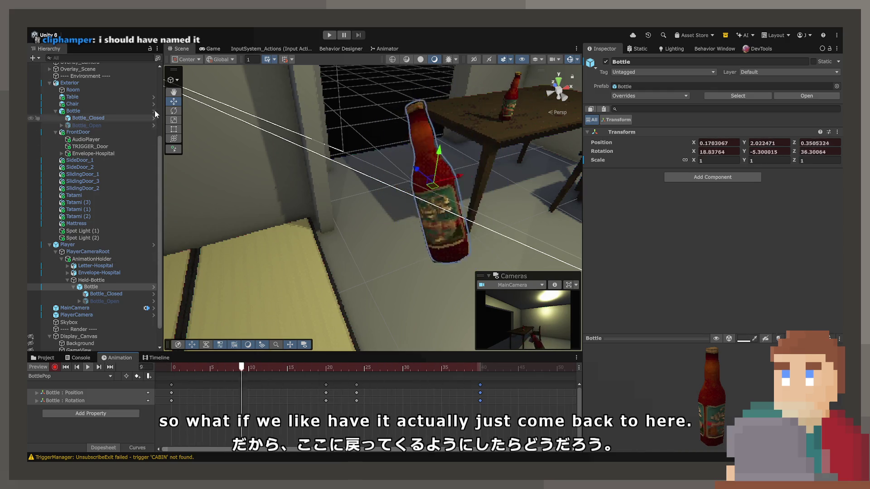
pyautogui.click(210, 48)
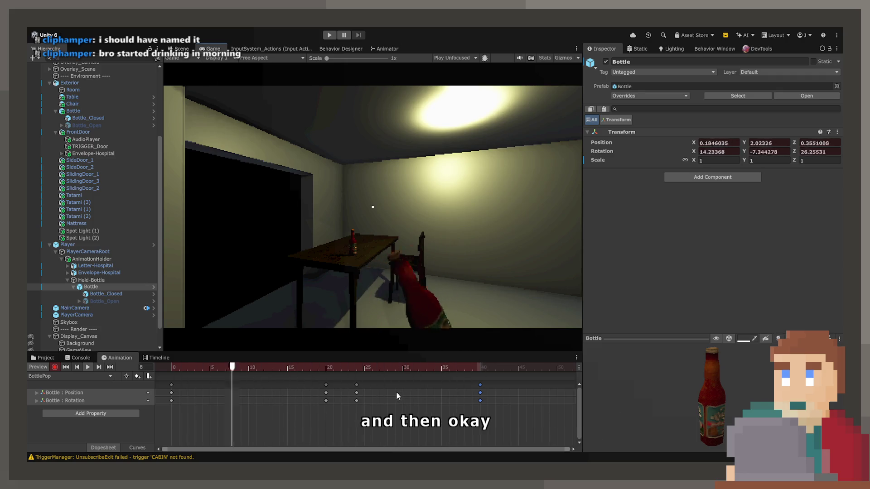
# Step: Stop the preview at frame 28, return to the Scene view, and move to frame 20
pyautogui.click(388, 368)
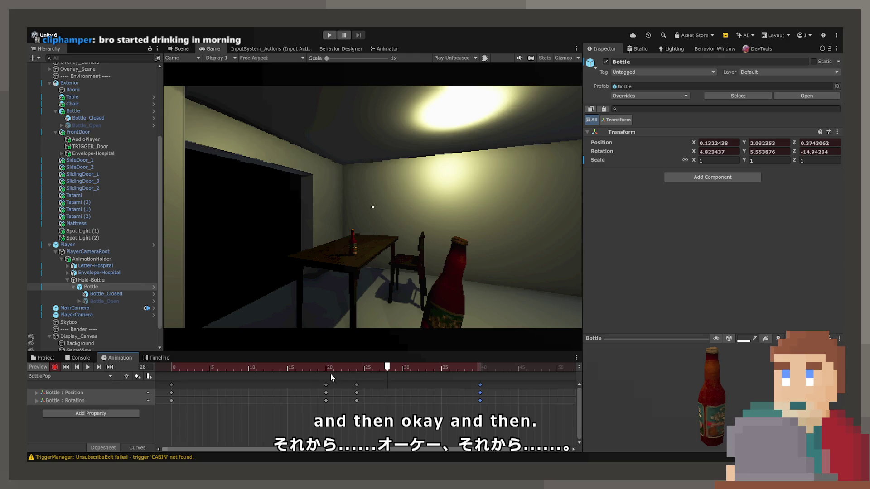
pyautogui.click(191, 53)
pyautogui.moveTo(361, 370); pyautogui.dragTo(327, 361)
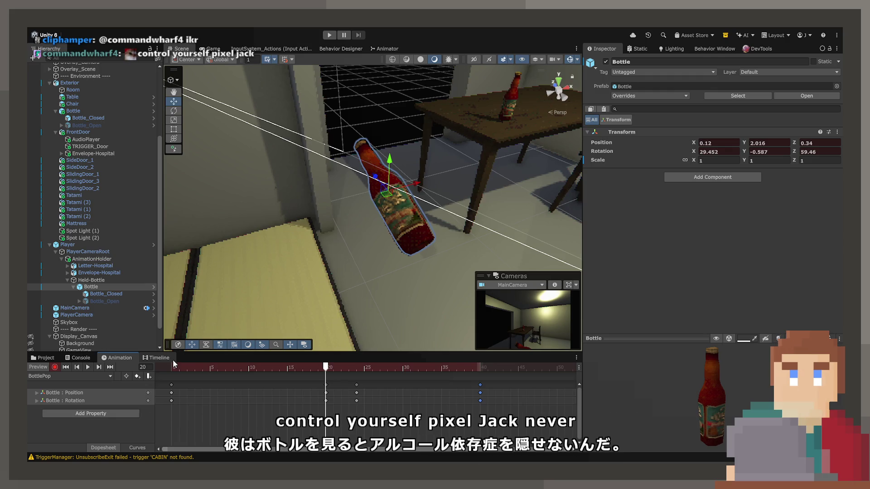
# Step: At frame 20, key Bottle_Closed as inactive
pyautogui.click(99, 295)
pyautogui.click(302, 376)
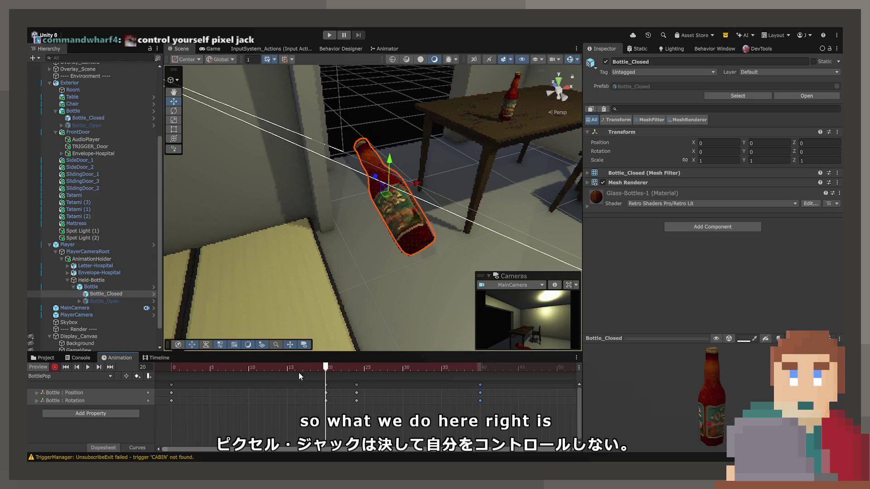
pyautogui.moveTo(328, 363)
pyautogui.mouseDown()
pyautogui.moveTo(369, 365)
pyautogui.moveTo(325, 366)
pyautogui.mouseUp()
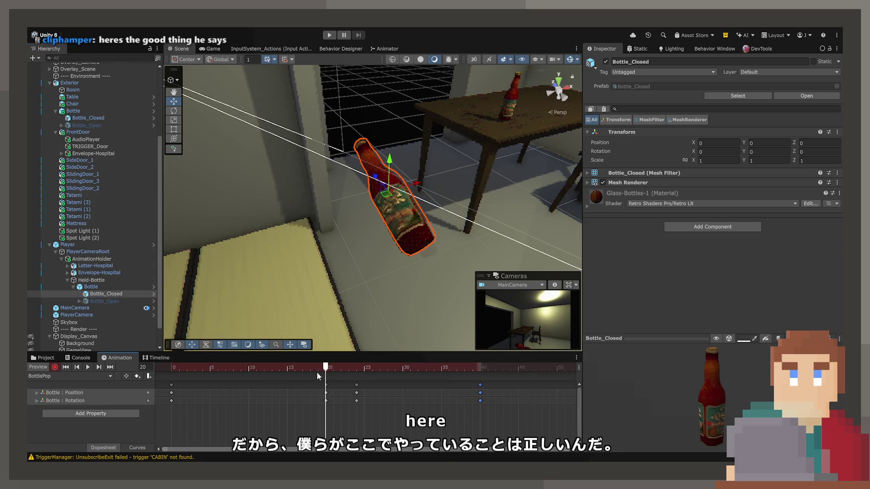
pyautogui.click(604, 62)
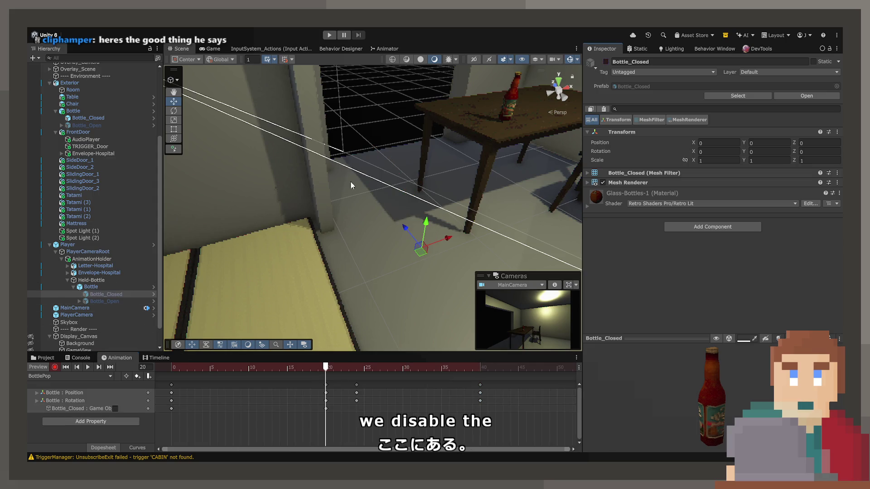
# Step: Key Bottle_Open as active at frame 20 and select its Bottle_Cap child
pyautogui.click(104, 302)
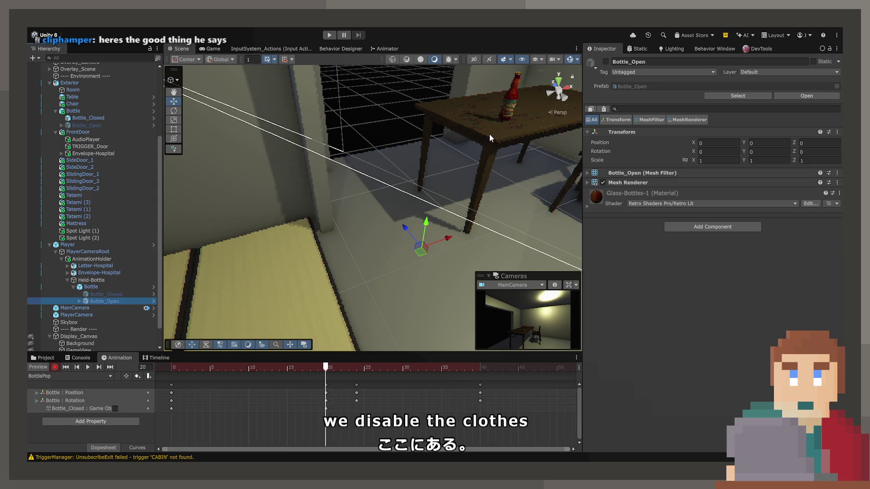
pyautogui.click(605, 61)
pyautogui.click(80, 301)
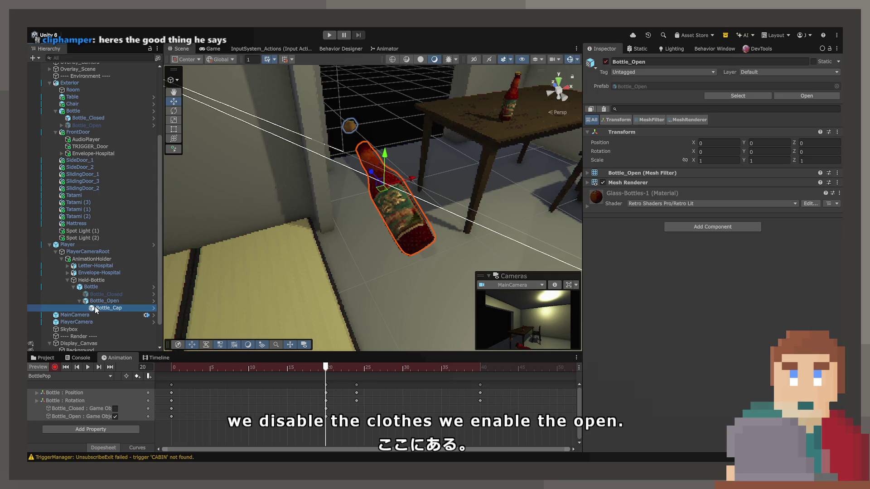
pyautogui.click(95, 308)
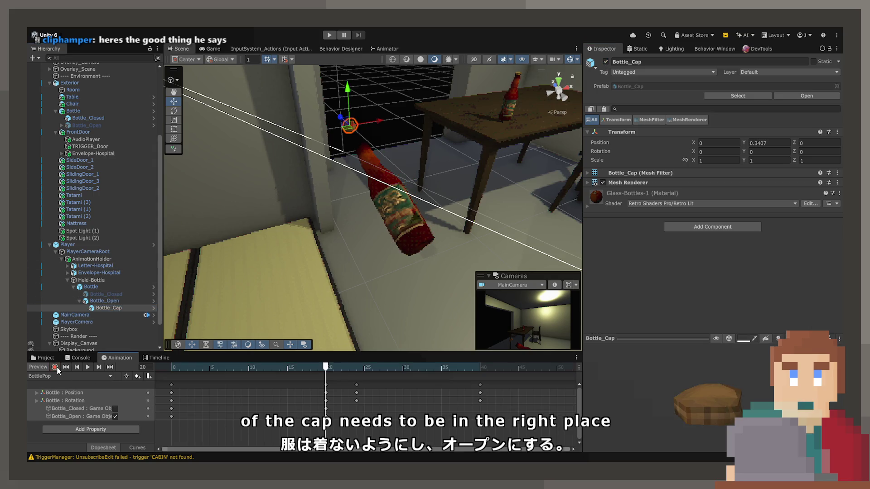
# Step: Lower Bottle_Cap's height to 0.27
pyautogui.moveTo(746, 142); pyautogui.dragTo(742, 142)
pyautogui.write('0.28')
pyautogui.moveTo(453, 172)
pyautogui.mouseDown()
pyautogui.moveTo(460, 167)
pyautogui.moveTo(453, 169)
pyautogui.mouseUp()
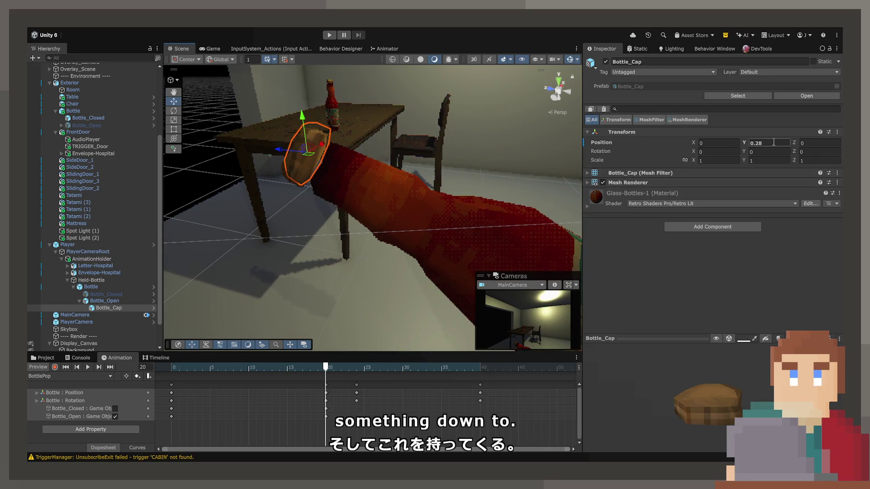
pyautogui.click(772, 142)
pyautogui.press('BackSpace')
pyautogui.write('7')
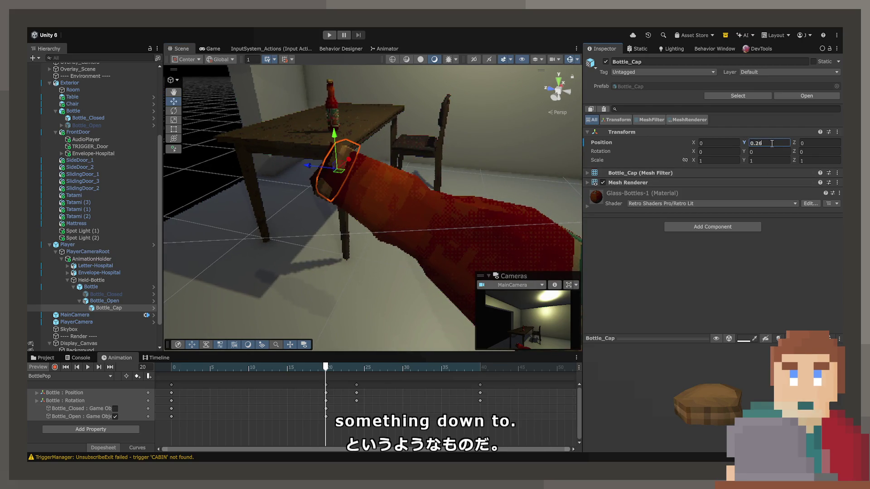
pyautogui.write('7')
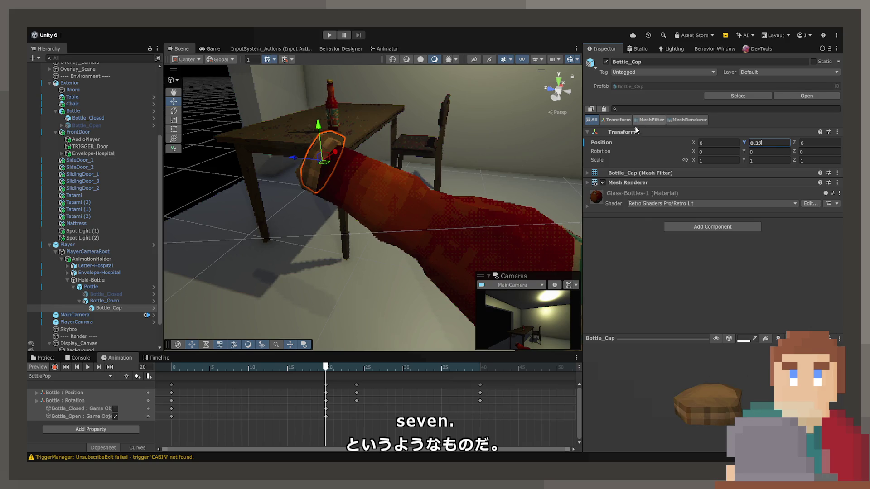
pyautogui.press('Return')
# Step: With recording on, key the cap's position and move the preview to frame 24
pyautogui.moveTo(475, 148); pyautogui.dragTo(270, 335)
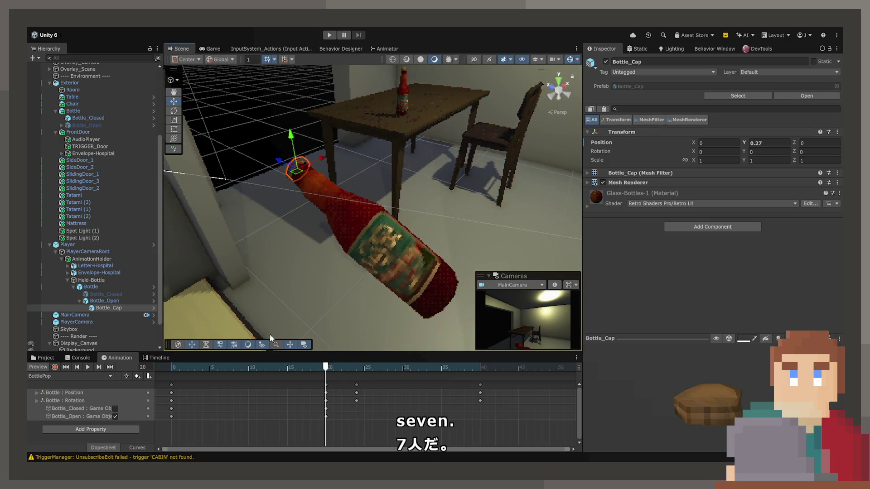
pyautogui.moveTo(327, 370)
pyautogui.mouseDown()
pyautogui.moveTo(162, 366)
pyautogui.moveTo(244, 357)
pyautogui.moveTo(359, 363)
pyautogui.moveTo(329, 363)
pyautogui.mouseUp()
pyautogui.click(55, 366)
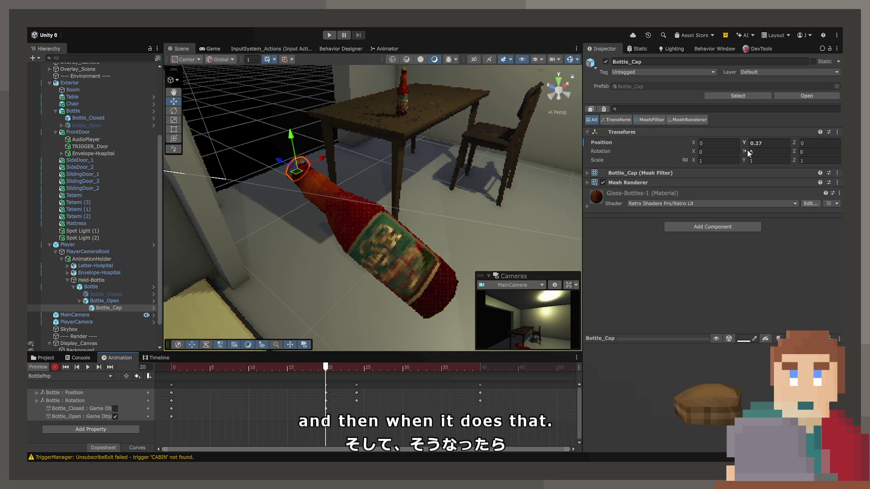
pyautogui.click(762, 144)
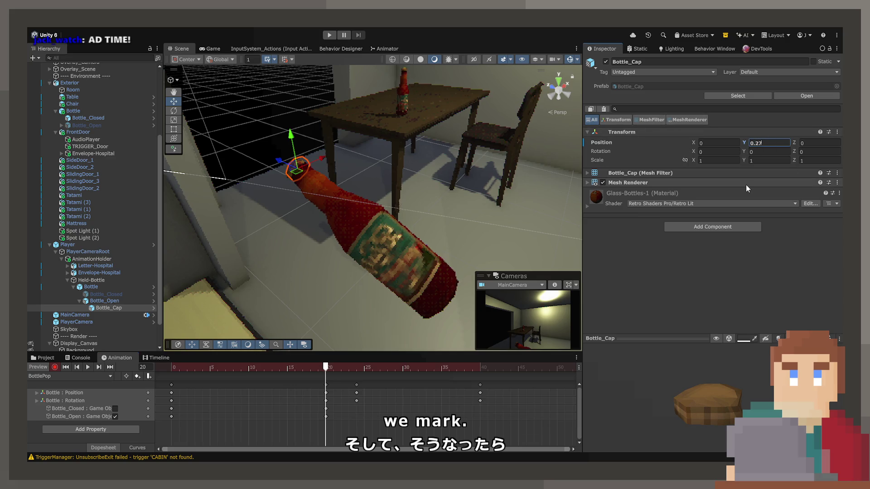
pyautogui.press('Return')
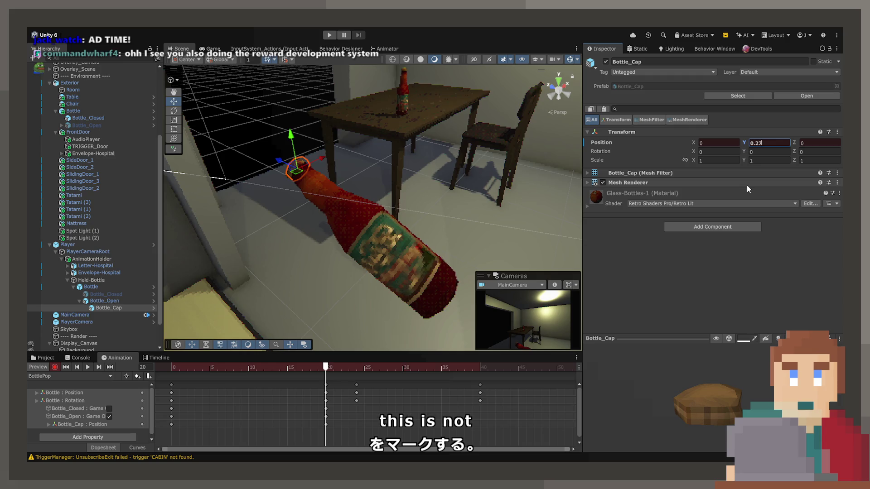
pyautogui.click(360, 369)
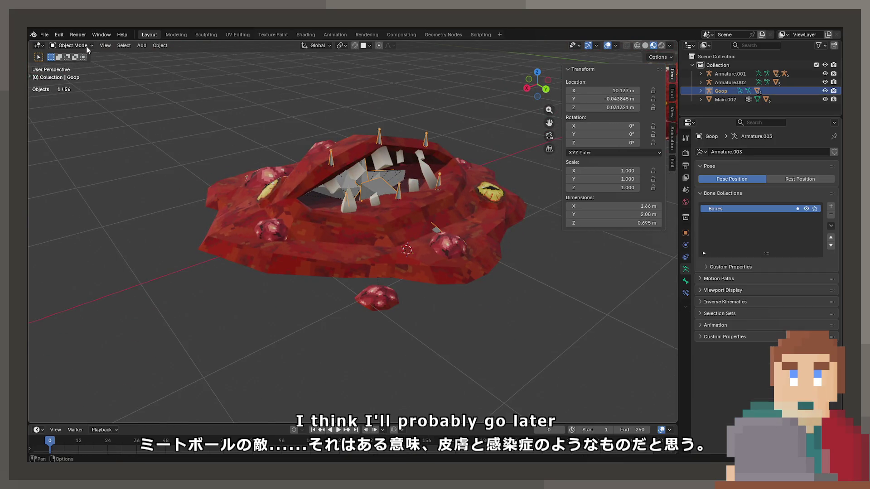
# Step: Enter Pose Mode on the goop rig and nudge the Mouth_TopMiddle bone
pyautogui.click(86, 46)
pyautogui.click(85, 78)
pyautogui.press('g')
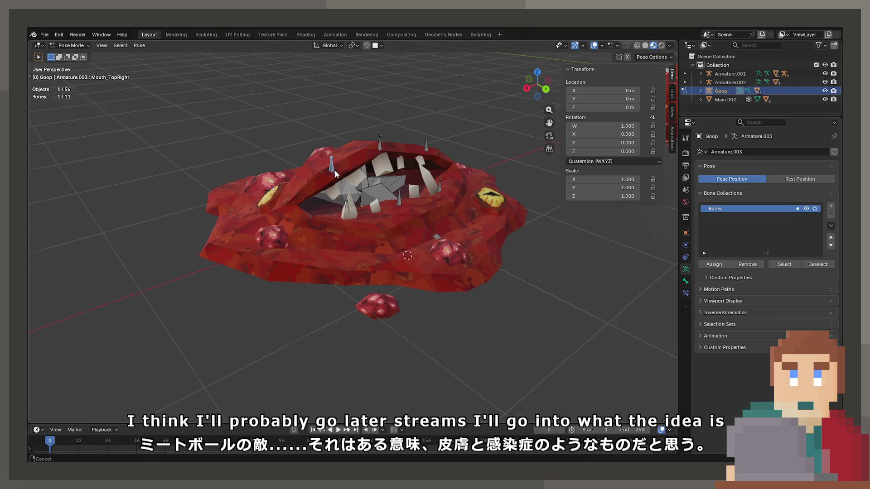
pyautogui.scroll(3, 334, 169)
pyautogui.click(381, 191)
pyautogui.press('g')
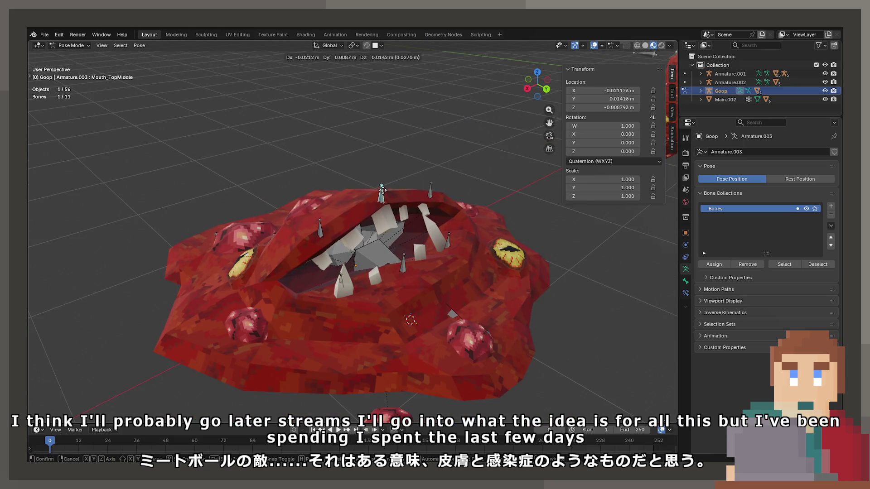
pyautogui.click(379, 193)
# Step: Try moving the Mouth_BottomMiddle, right spike and lower-left mouth bones, cancelling each
pyautogui.click(404, 267)
pyautogui.press('g')
pyautogui.press('Escape')
pyautogui.click(450, 244)
pyautogui.press('g')
pyautogui.press('Escape')
pyautogui.click(345, 285)
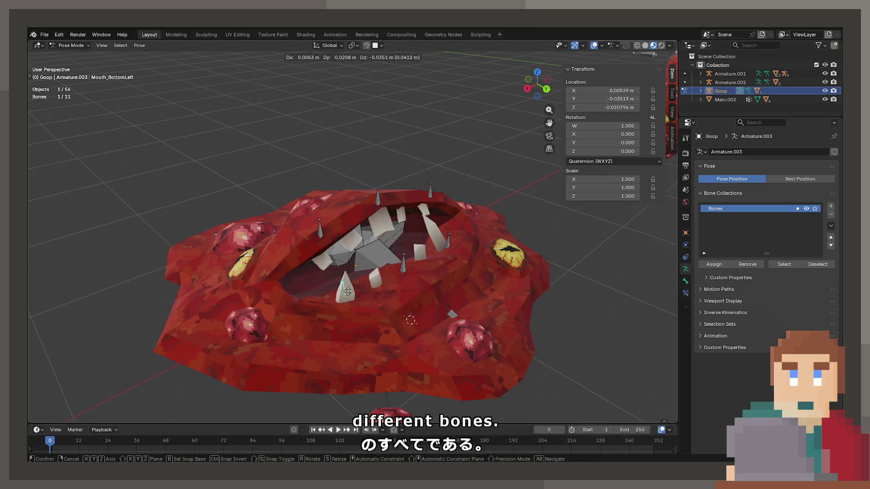
pyautogui.press('Escape')
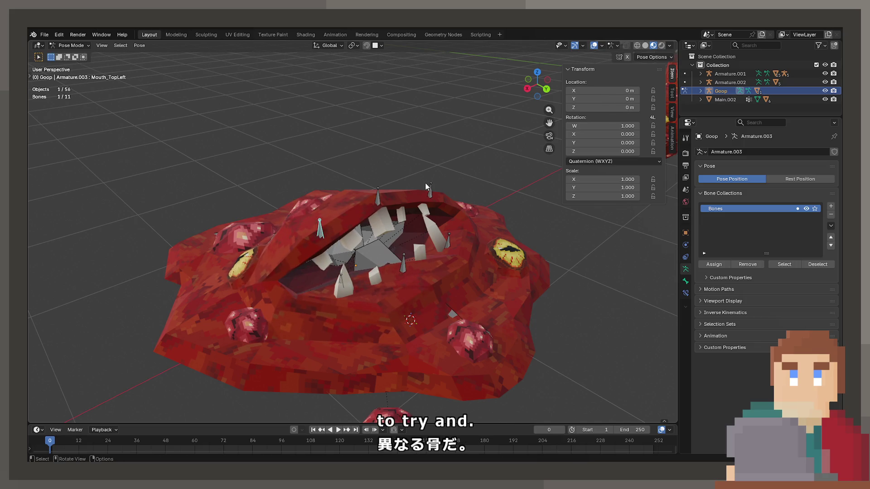
# Step: Test a Z rotation on the Front bone, cancel it, and cycle shading back to Material Preview
pyautogui.click(385, 258)
pyautogui.press('r')
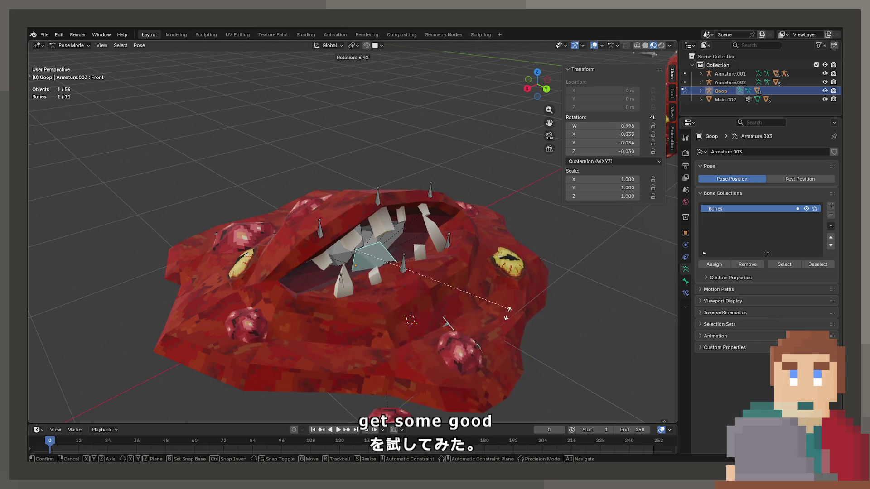
pyautogui.press('z')
pyautogui.press('Escape')
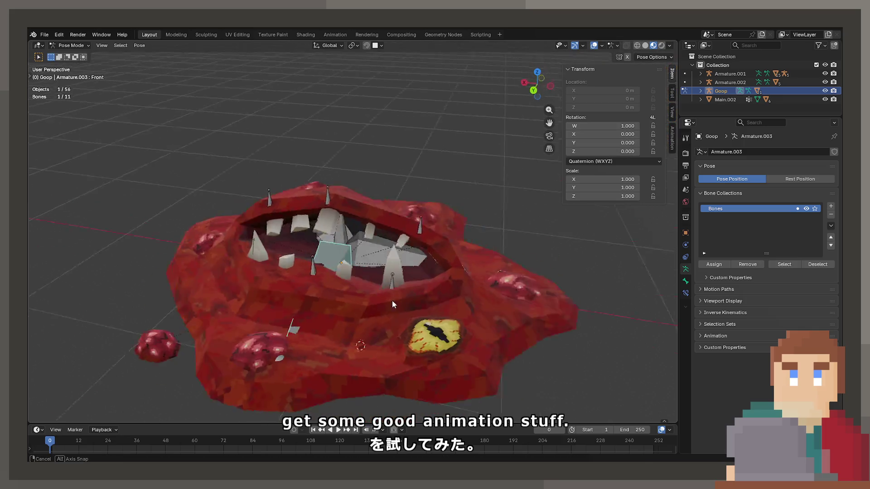
pyautogui.moveTo(392, 300); pyautogui.dragTo(439, 319)
pyautogui.hotkey('alt', 'a')
pyautogui.press('z')
pyautogui.press('z')
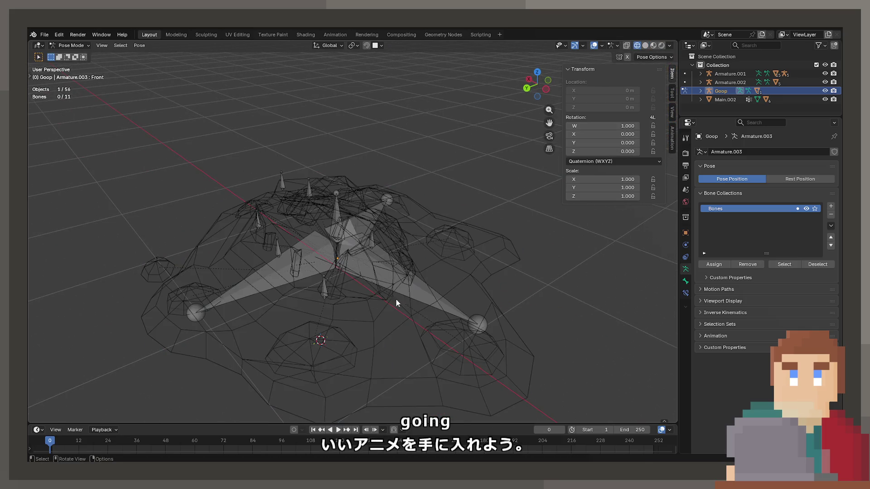
pyautogui.press('z')
# Step: Test Z rotations on the Left and Back bones, cancelling both, while switching shading modes
pyautogui.press('z')
pyautogui.press('z')
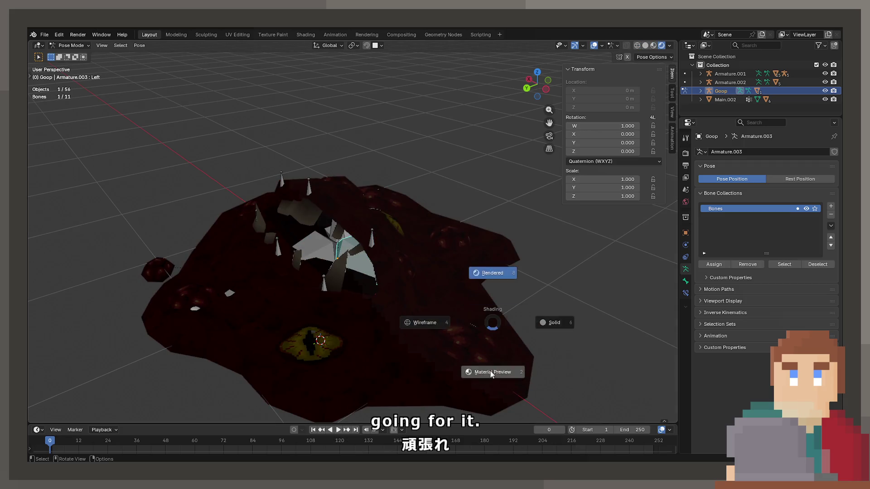
pyautogui.click(491, 358)
pyautogui.click(501, 339)
pyautogui.press('r')
pyautogui.press('z')
pyautogui.press('Escape')
pyautogui.moveTo(501, 340); pyautogui.dragTo(473, 336)
pyautogui.press('z')
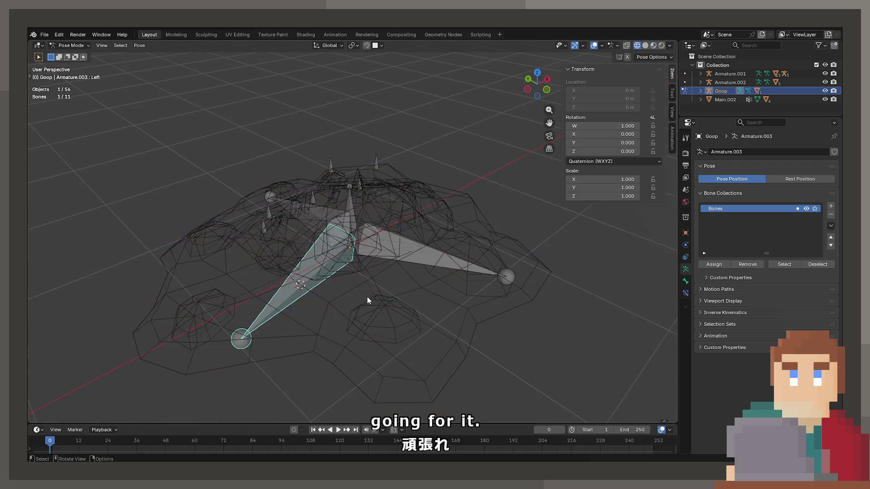
pyautogui.click(427, 262)
pyautogui.press('z')
pyautogui.press('z')
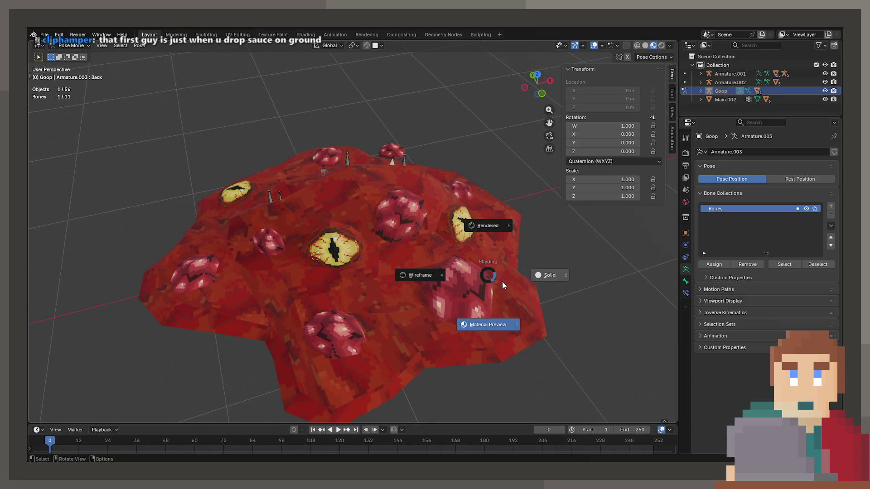
pyautogui.click(492, 322)
pyautogui.press('r')
pyautogui.press('z')
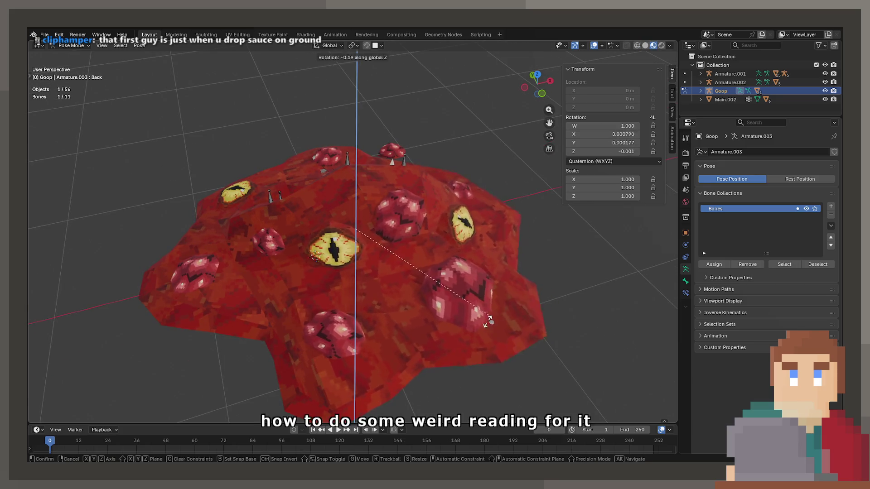
pyautogui.press('Escape')
# Step: Reframe the view on the goop's mouth, clear the selection, and save DeathEnemy.blend
pyautogui.scroll(-5, 387, 299)
pyautogui.moveTo(387, 299)
pyautogui.mouseDown()
pyautogui.moveTo(442, 276)
pyautogui.moveTo(356, 270)
pyautogui.moveTo(439, 262)
pyautogui.moveTo(376, 267)
pyautogui.mouseUp()
pyautogui.scroll(5, 365, 273)
pyautogui.scroll(-3, 376, 267)
pyautogui.click(392, 181)
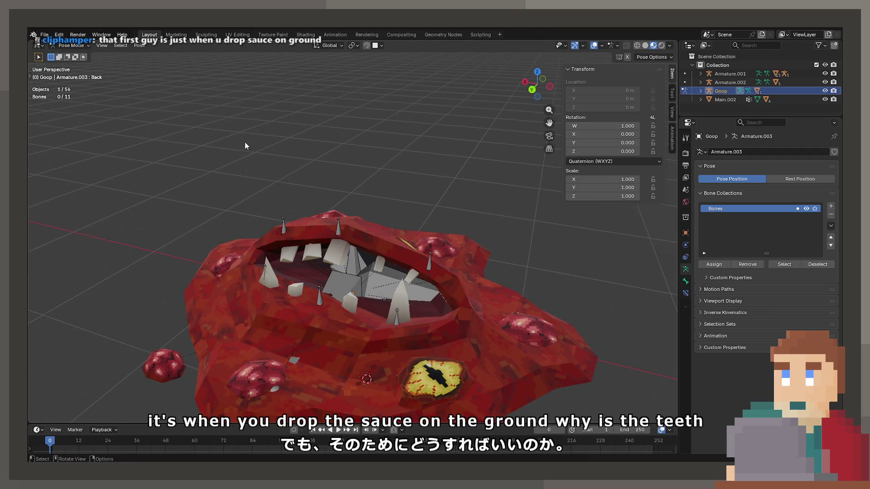
pyautogui.moveTo(244, 143); pyautogui.dragTo(291, 176)
pyautogui.hotkey('ctrl', 's')
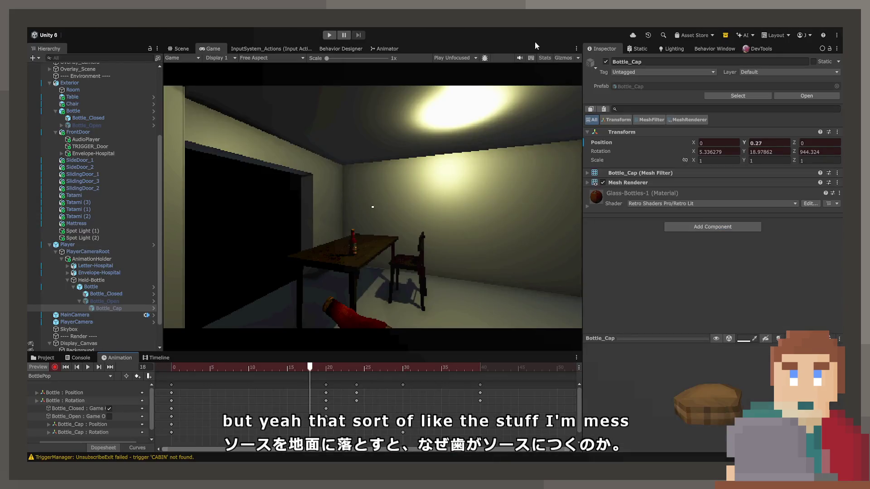
# Step: Rewind BottlePop to frame 0, play it in the Game view, then return to the Scene view at frame 19
pyautogui.moveTo(329, 372); pyautogui.dragTo(472, 381)
pyautogui.moveTo(381, 383); pyautogui.dragTo(163, 372)
pyautogui.press('space')
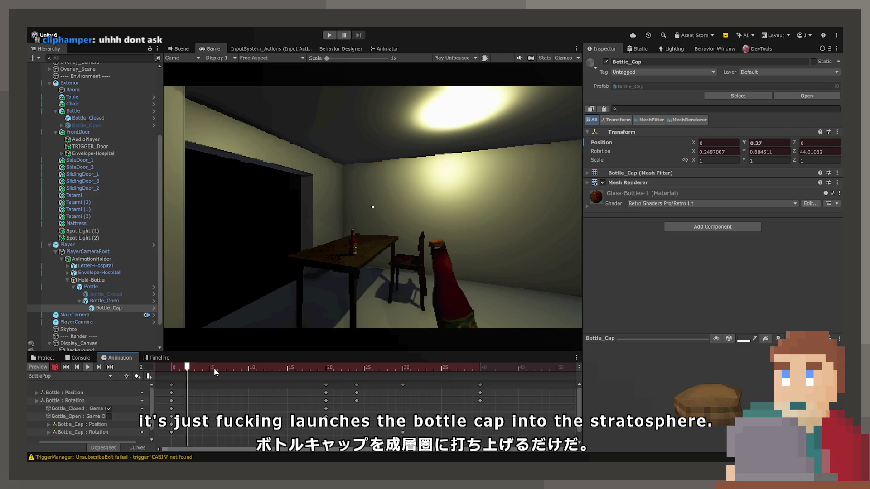
pyautogui.click(193, 49)
pyautogui.moveTo(349, 363)
pyautogui.mouseDown()
pyautogui.moveTo(179, 369)
pyautogui.moveTo(356, 381)
pyautogui.mouseUp()
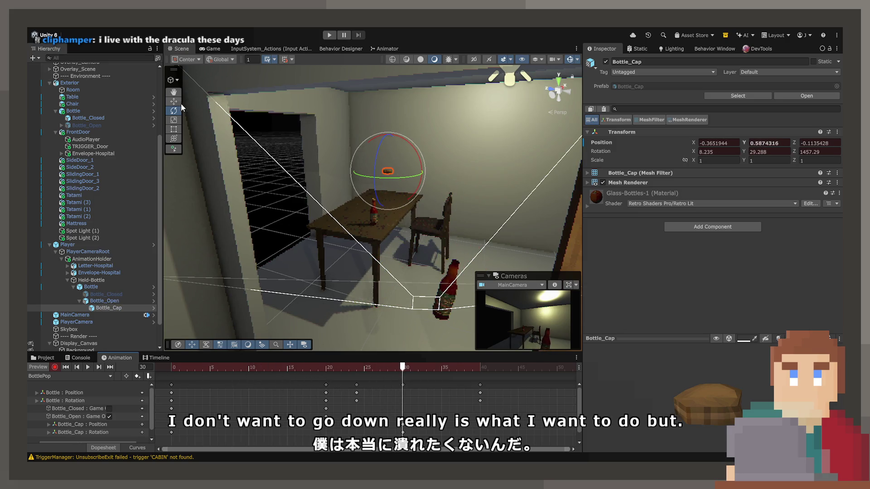
# Step: Key Bottle_Cap back down to height -0.033 at frame 30, then view the clip as curves
pyautogui.moveTo(398, 170); pyautogui.dragTo(388, 213)
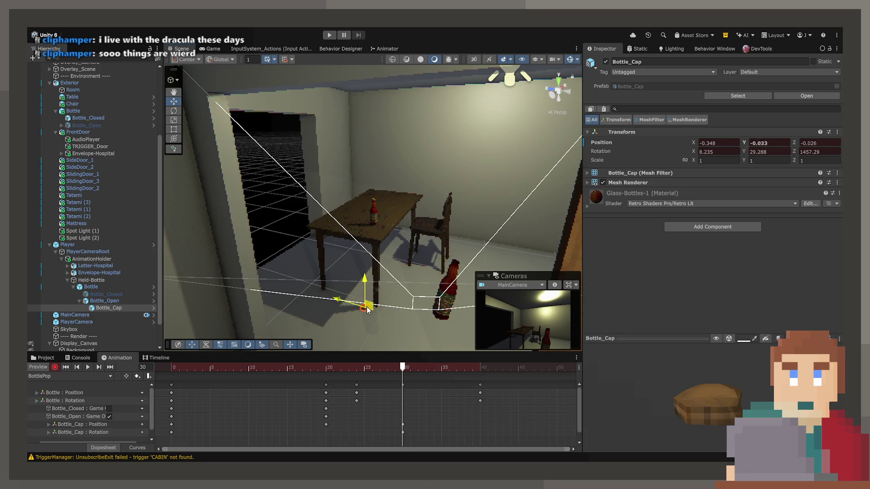
pyautogui.moveTo(403, 367)
pyautogui.mouseDown()
pyautogui.moveTo(234, 377)
pyautogui.moveTo(380, 373)
pyautogui.moveTo(337, 379)
pyautogui.moveTo(354, 378)
pyautogui.mouseUp()
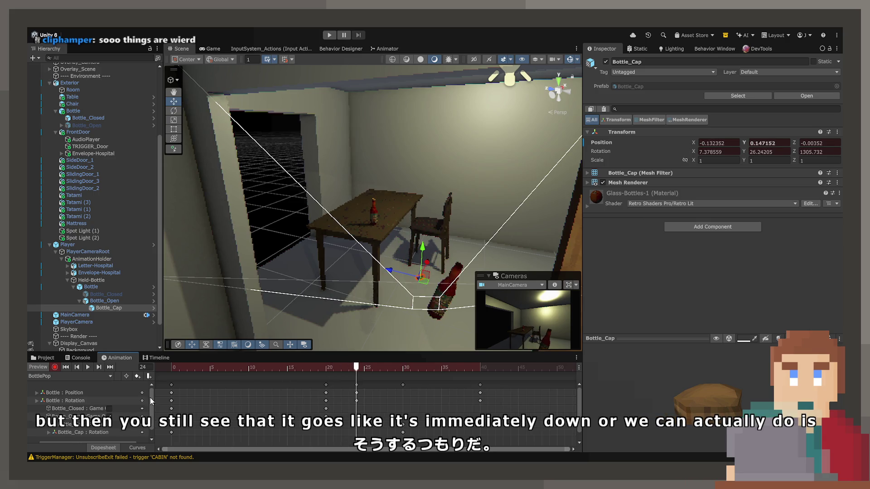
pyautogui.click(134, 449)
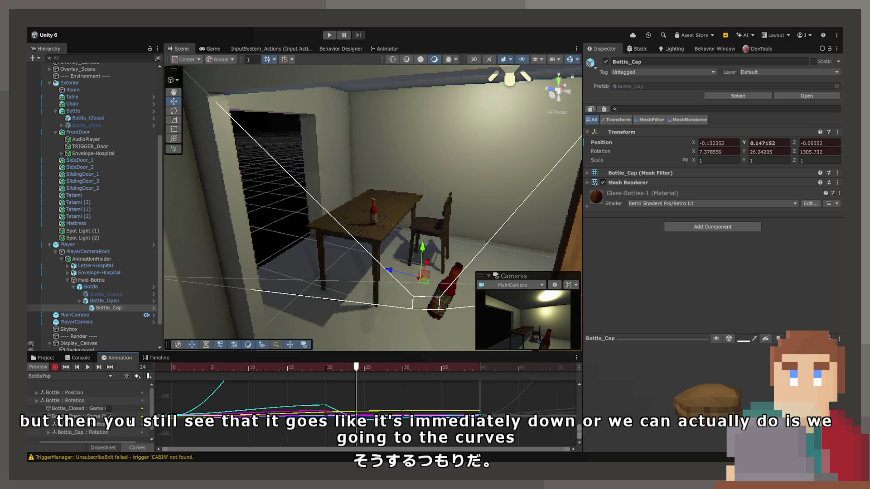
# Step: Show only the Bottle_Cap : Position curves in the Curves view and zoom in on them
pyautogui.click(102, 425)
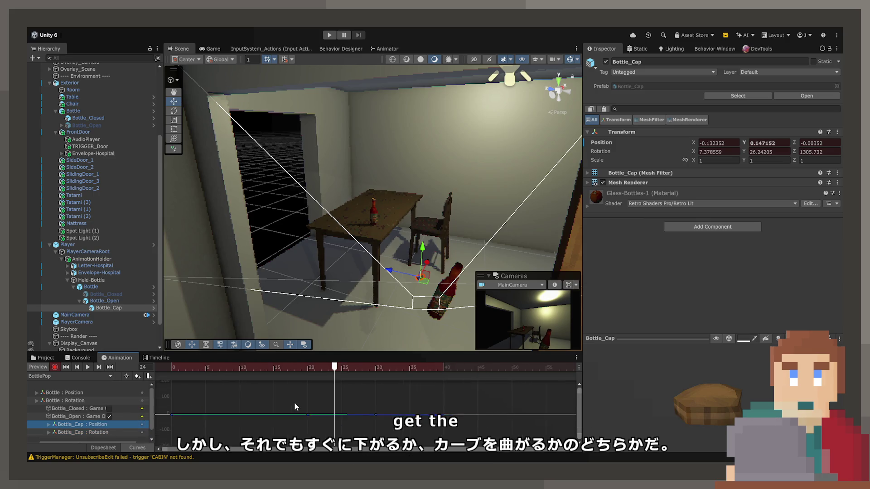
pyautogui.scroll(-2, 286, 423)
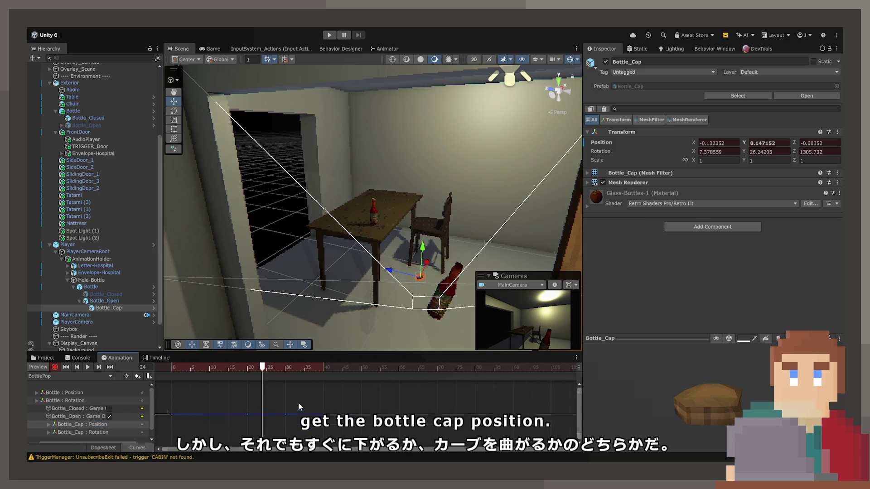
pyautogui.scroll(-1, 279, 413)
pyautogui.scroll(3, 240, 407)
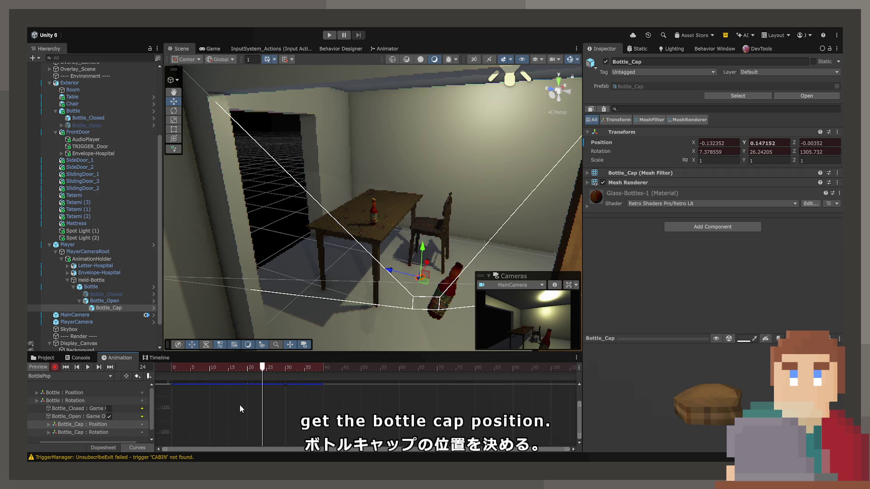
pyautogui.scroll(3, 252, 399)
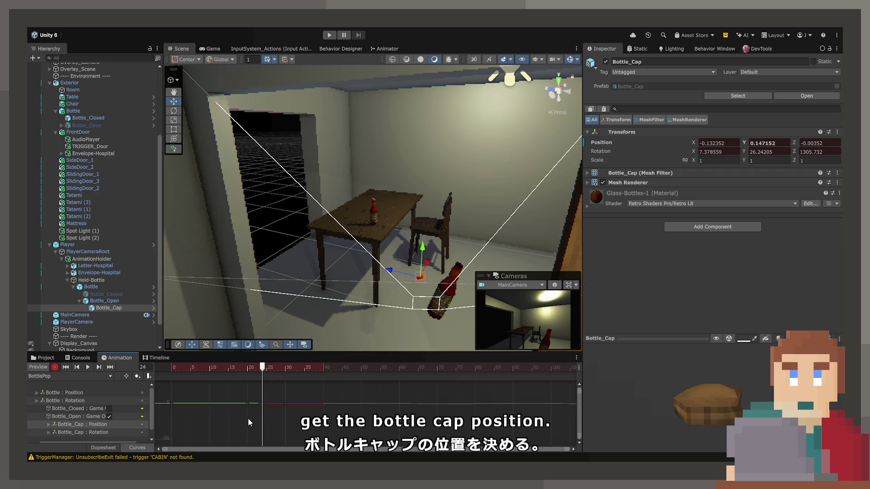
pyautogui.scroll(5, 245, 402)
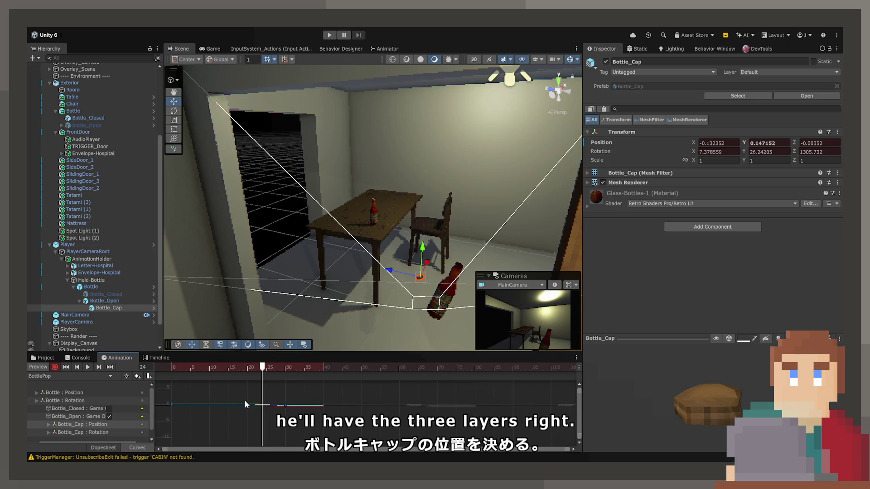
pyautogui.scroll(5, 246, 404)
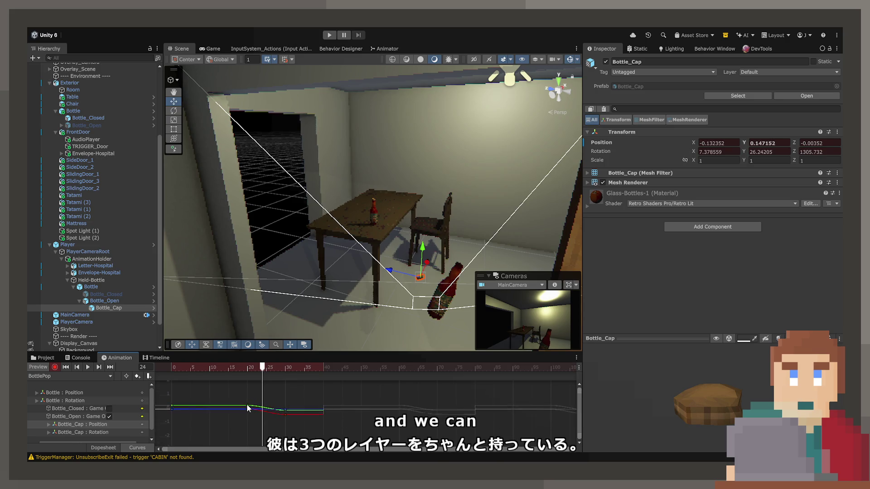
pyautogui.scroll(2, 245, 400)
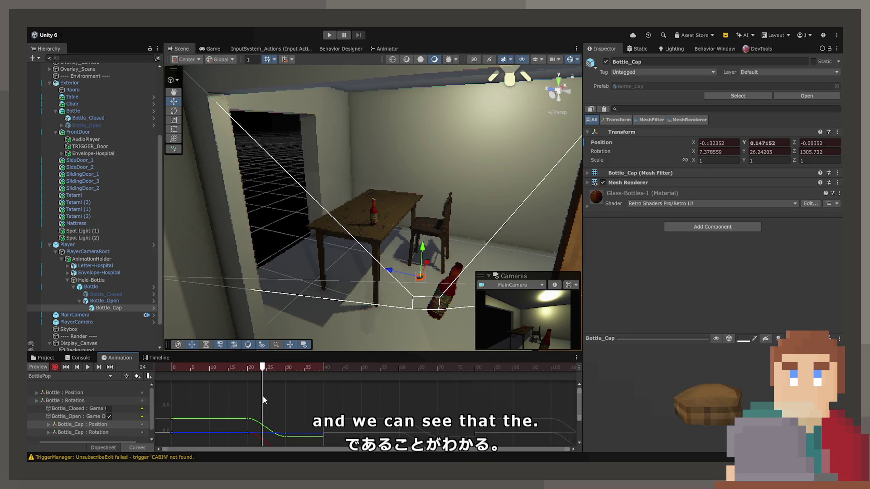
# Step: Raise the bottle cap along Y at frame 31 to record a higher key
pyautogui.moveTo(265, 370)
pyautogui.mouseDown()
pyautogui.moveTo(237, 371)
pyautogui.moveTo(252, 370)
pyautogui.mouseUp()
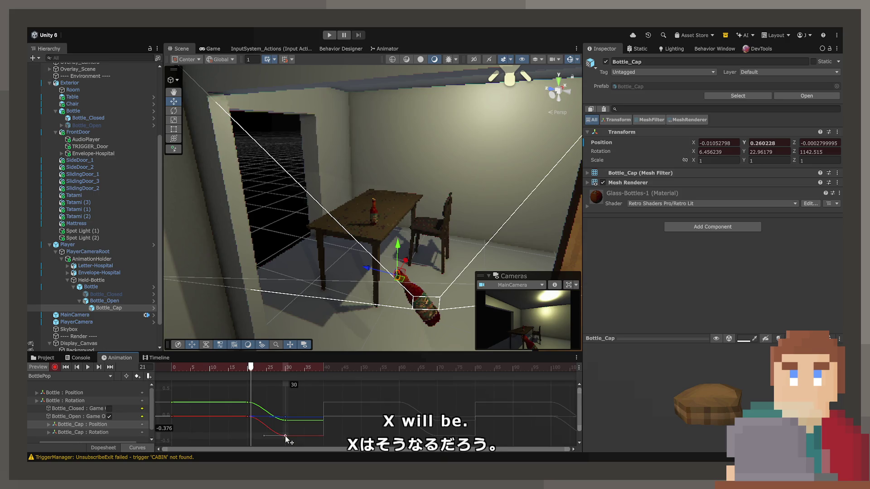
pyautogui.moveTo(273, 369); pyautogui.dragTo(289, 371)
pyautogui.moveTo(355, 290); pyautogui.dragTo(357, 253)
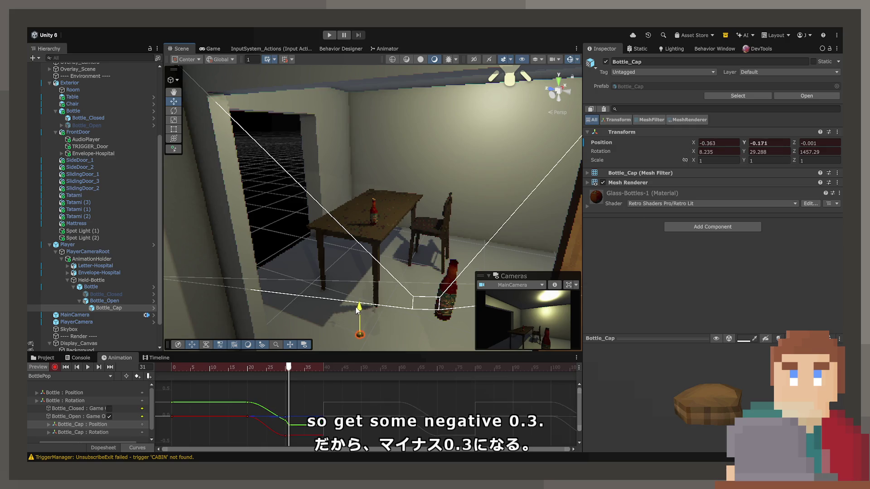
pyautogui.moveTo(356, 295); pyautogui.dragTo(358, 249)
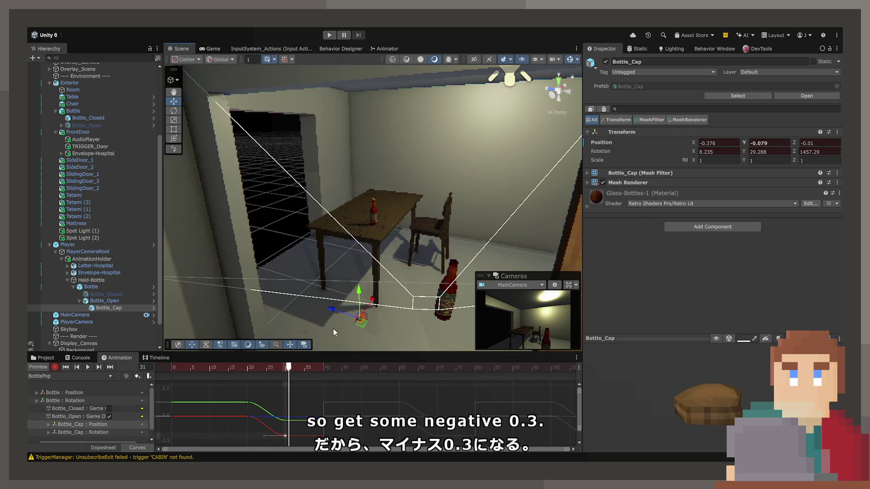
pyautogui.click(283, 420)
# Step: Bend the tangent at the frame-20 key (cap at 0.37) so the curve climbs steeply after it
pyautogui.moveTo(297, 363)
pyautogui.mouseDown()
pyautogui.moveTo(258, 365)
pyautogui.moveTo(266, 365)
pyautogui.mouseUp()
pyautogui.click(247, 403)
pyautogui.scroll(3, 252, 406)
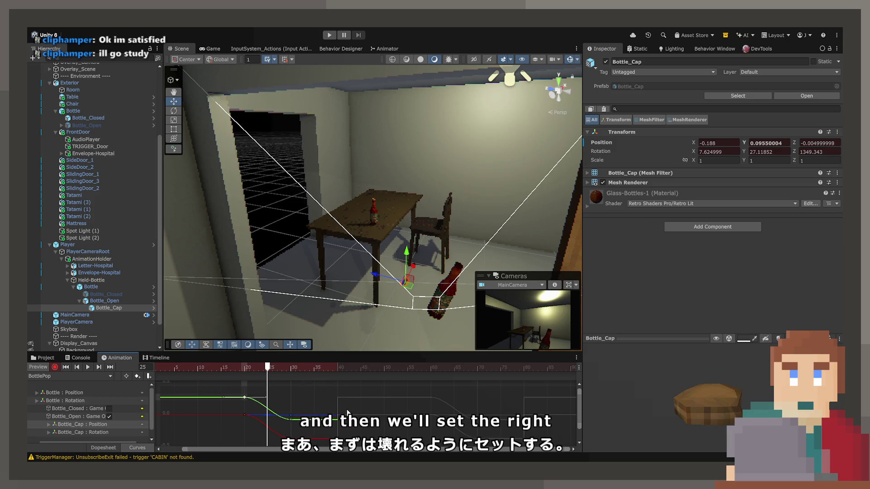
pyautogui.moveTo(265, 397); pyautogui.dragTo(267, 410)
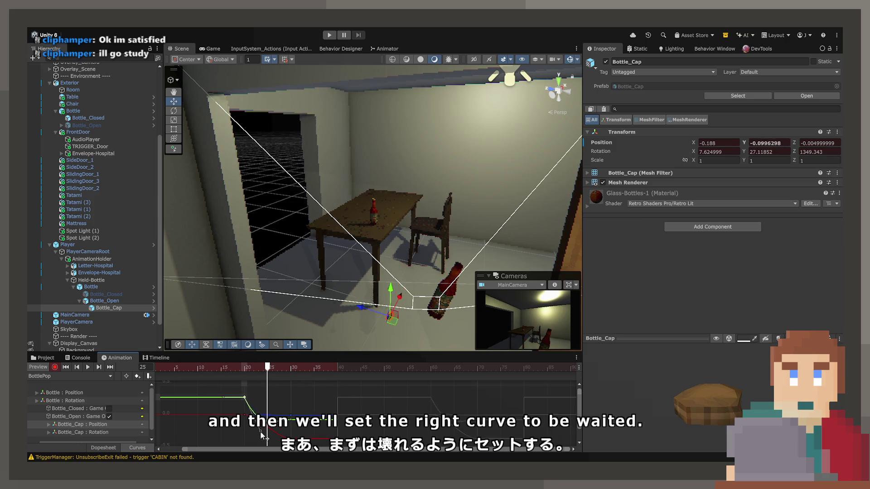
pyautogui.moveTo(265, 445)
pyautogui.mouseDown()
pyautogui.moveTo(272, 377)
pyautogui.moveTo(306, 398)
pyautogui.mouseUp()
pyautogui.moveTo(289, 371)
pyautogui.mouseDown()
pyautogui.moveTo(254, 374)
pyautogui.moveTo(313, 381)
pyautogui.moveTo(264, 385)
pyautogui.mouseUp()
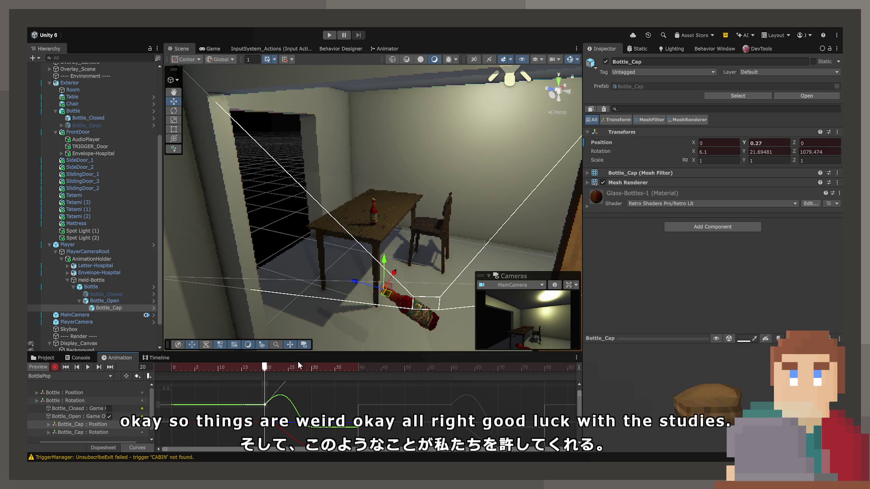
# Step: Bend Bottle_Cap's red X-position tangent downward after its key, checking the pose around frames 22–25
pyautogui.click(307, 367)
pyautogui.moveTo(308, 375)
pyautogui.mouseDown()
pyautogui.moveTo(273, 368)
pyautogui.moveTo(283, 368)
pyautogui.mouseUp()
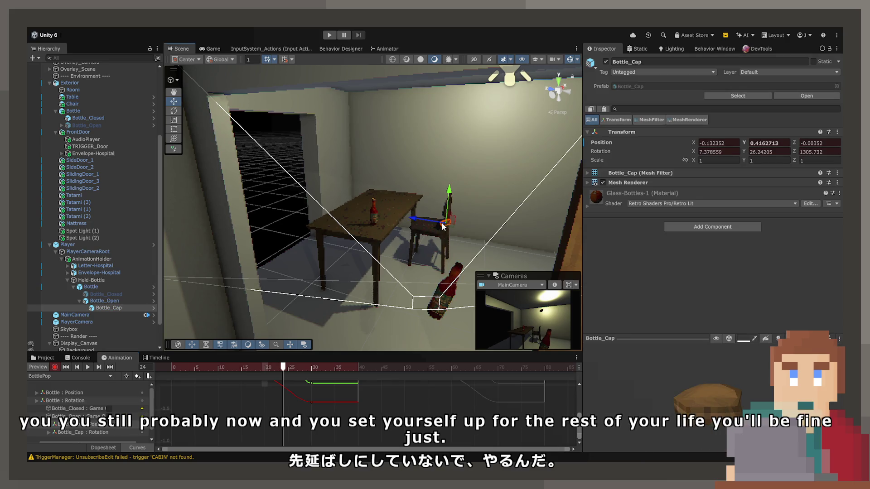
pyautogui.moveTo(443, 226); pyautogui.dragTo(399, 220)
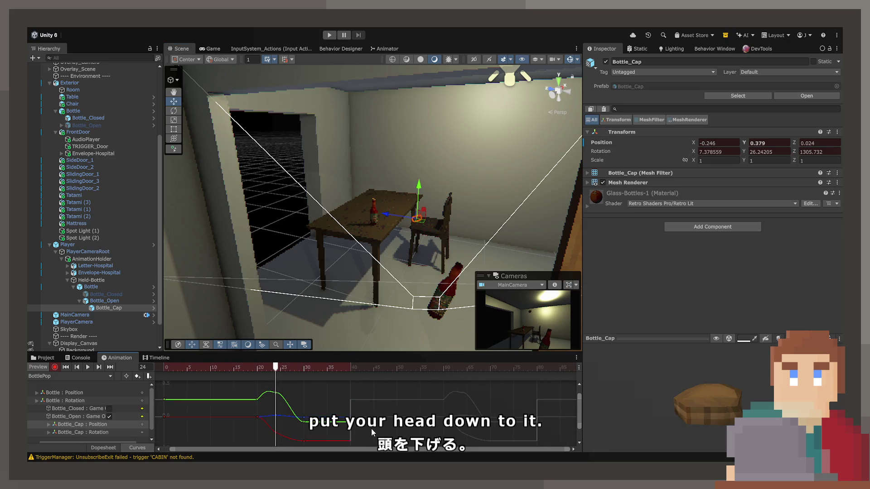
pyautogui.hotkey('ctrl', 'z')
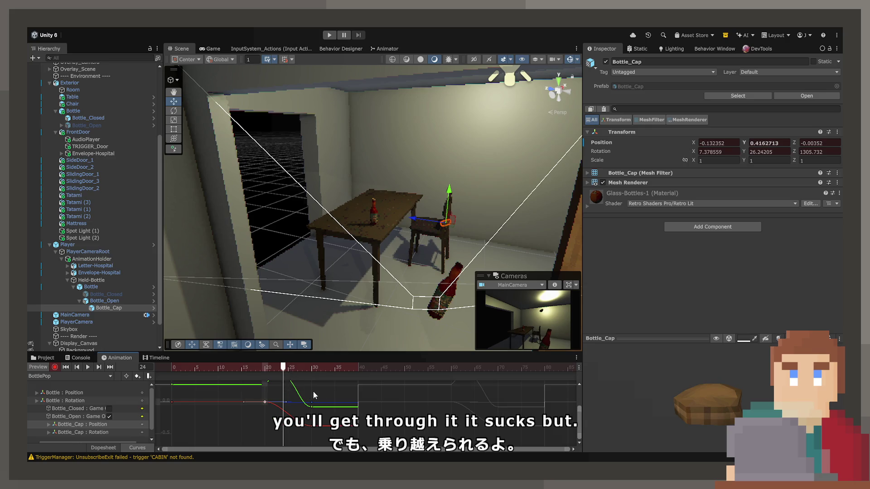
pyautogui.moveTo(281, 402); pyautogui.dragTo(275, 417)
pyautogui.moveTo(286, 367)
pyautogui.mouseDown()
pyautogui.moveTo(243, 374)
pyautogui.moveTo(295, 371)
pyautogui.moveTo(266, 382)
pyautogui.mouseUp()
pyautogui.press('f')
pyautogui.moveTo(260, 368)
pyautogui.mouseDown()
pyautogui.moveTo(287, 367)
pyautogui.moveTo(259, 370)
pyautogui.moveTo(271, 370)
pyautogui.mouseUp()
pyautogui.scroll(-2, 271, 399)
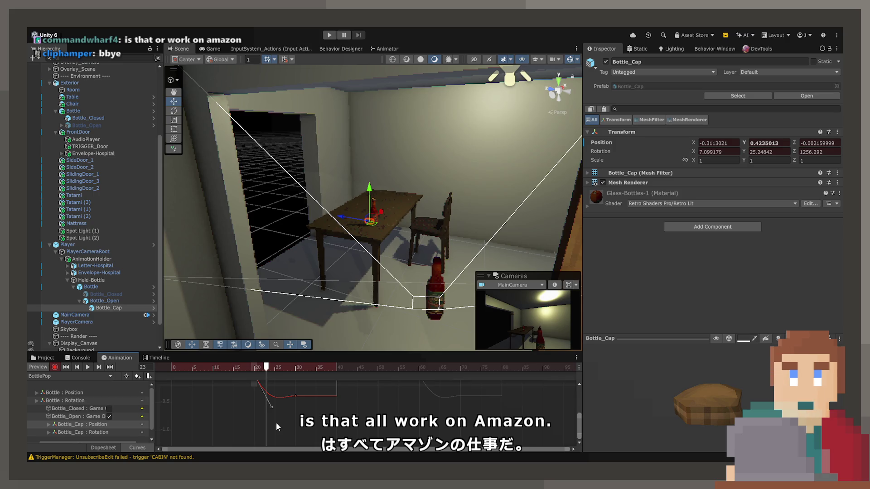
# Step: Lower Bottle_Cap's Z-position key near frame 22, then select the keys at frame 21 in Curves
pyautogui.moveTo(256, 367)
pyautogui.mouseDown()
pyautogui.moveTo(252, 379)
pyautogui.moveTo(281, 376)
pyautogui.moveTo(238, 382)
pyautogui.moveTo(287, 382)
pyautogui.moveTo(237, 388)
pyautogui.moveTo(279, 392)
pyautogui.moveTo(265, 393)
pyautogui.moveTo(257, 408)
pyautogui.mouseUp()
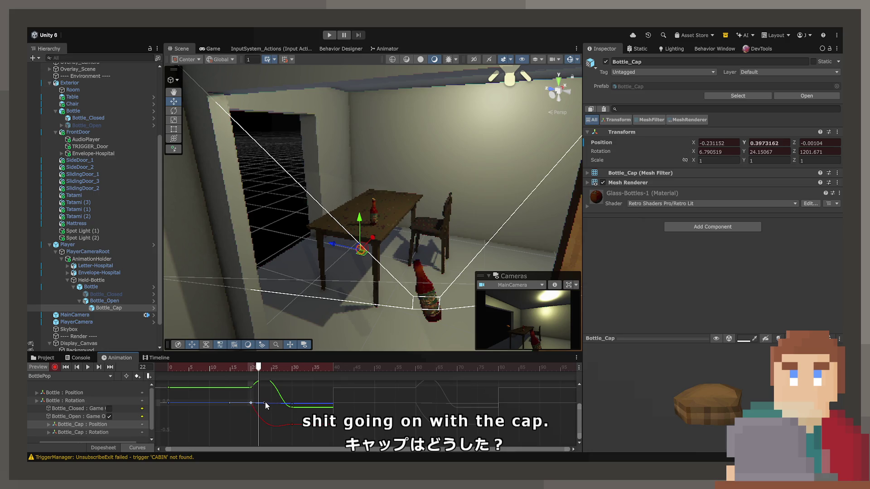
pyautogui.moveTo(266, 407); pyautogui.dragTo(267, 416)
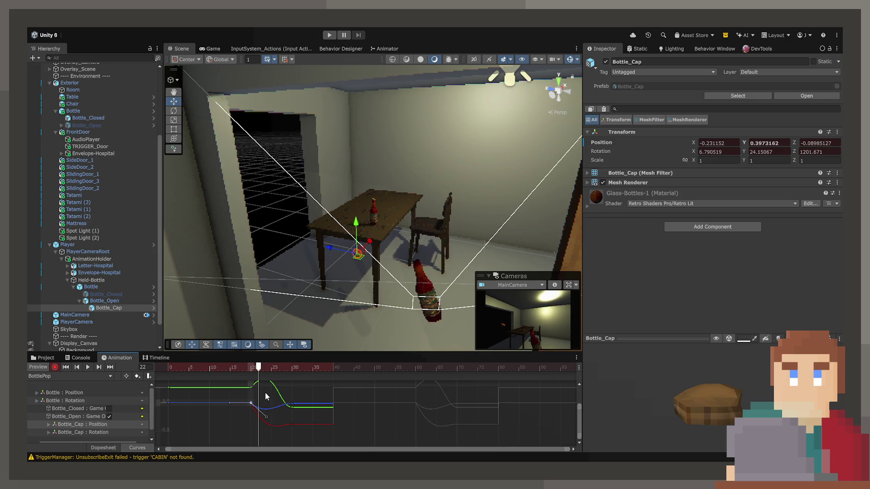
pyautogui.moveTo(260, 369)
pyautogui.mouseDown()
pyautogui.moveTo(232, 370)
pyautogui.moveTo(283, 373)
pyautogui.moveTo(256, 374)
pyautogui.moveTo(264, 380)
pyautogui.mouseUp()
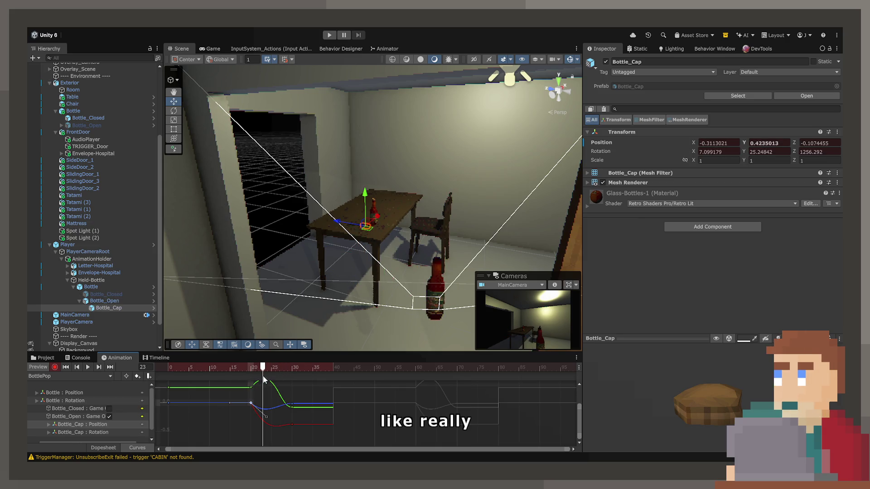
pyautogui.click(104, 447)
pyautogui.moveTo(253, 372); pyautogui.dragTo(253, 371)
pyautogui.click(136, 447)
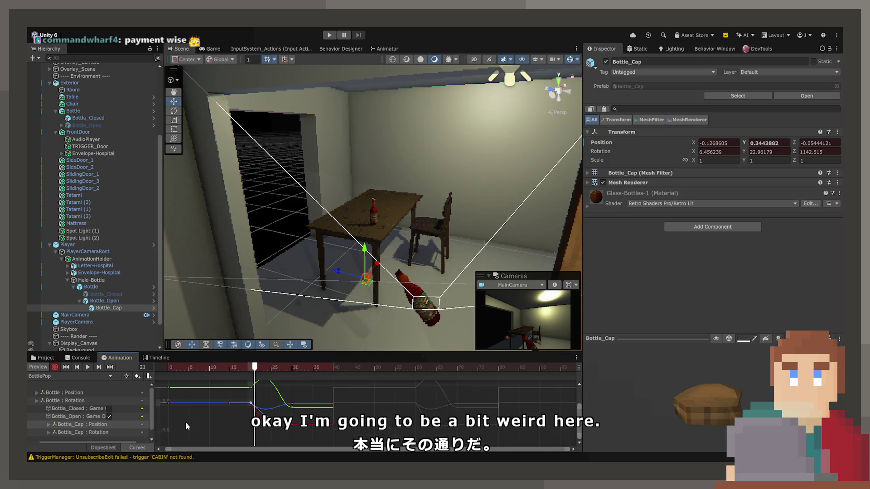
pyautogui.click(251, 419)
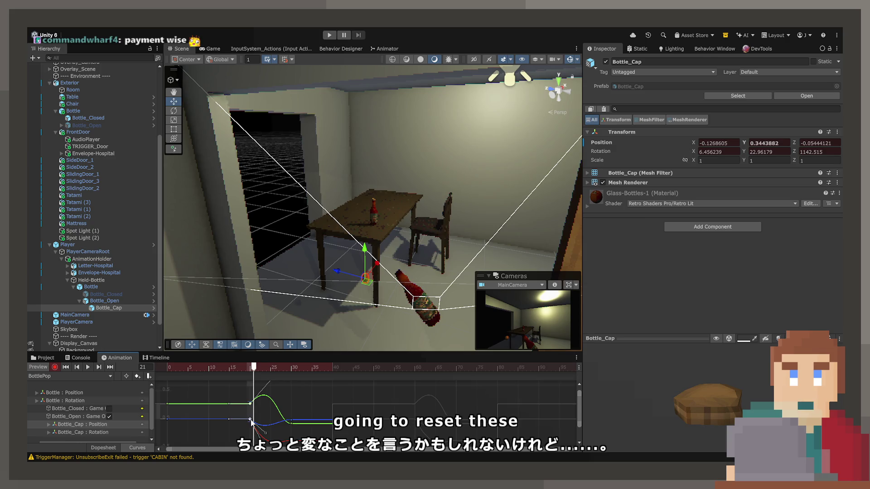
# Step: Compare stepped and smooth tangent modes on the frame-21 keys, keeping them smooth
pyautogui.hotkey('ctrl', 'z')
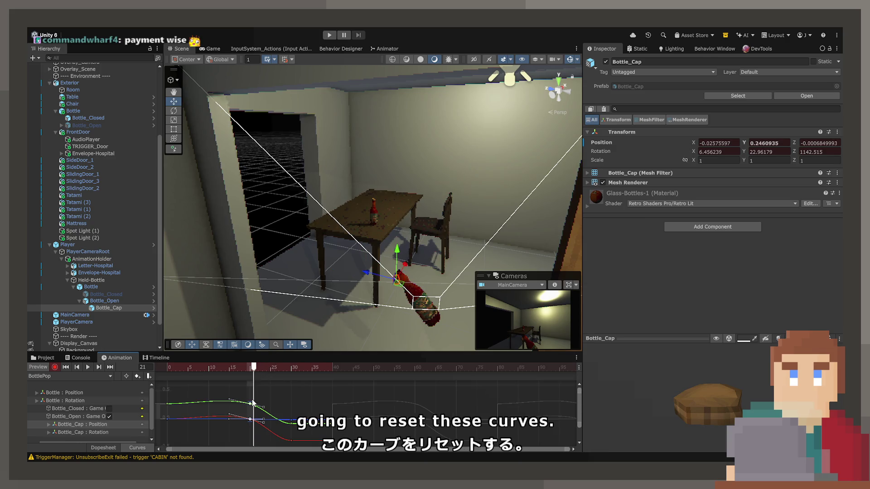
pyautogui.hotkey('ctrl', 'z')
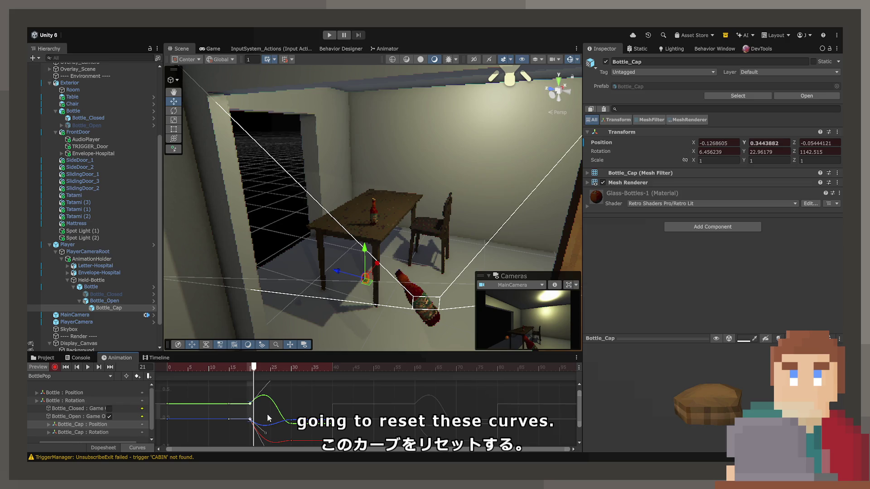
pyautogui.hotkey('ctrl', 'z')
pyautogui.hotkey('ctrl', 'y')
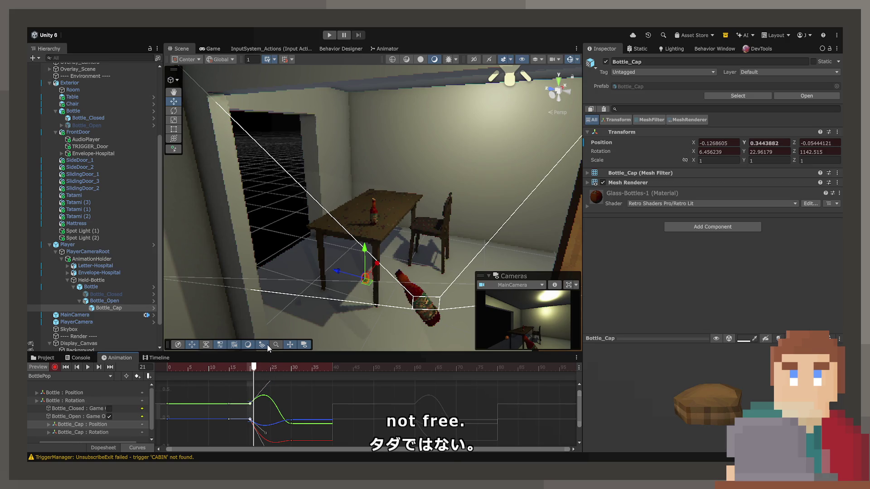
pyautogui.hotkey('ctrl', 'z')
pyautogui.hotkey('ctrl', 'y')
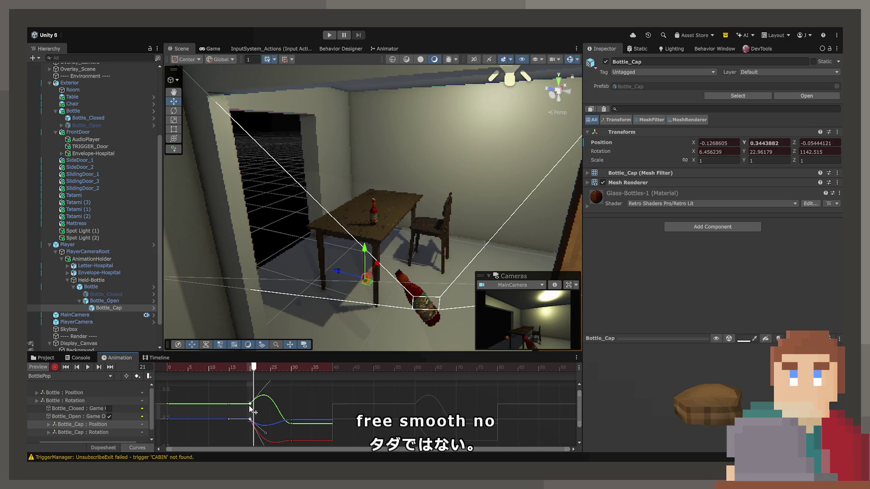
# Step: Flatten the Y-position tangent at frame 21 and move the Z key to about 0
pyautogui.scroll(-1, 267, 417)
pyautogui.click(249, 404)
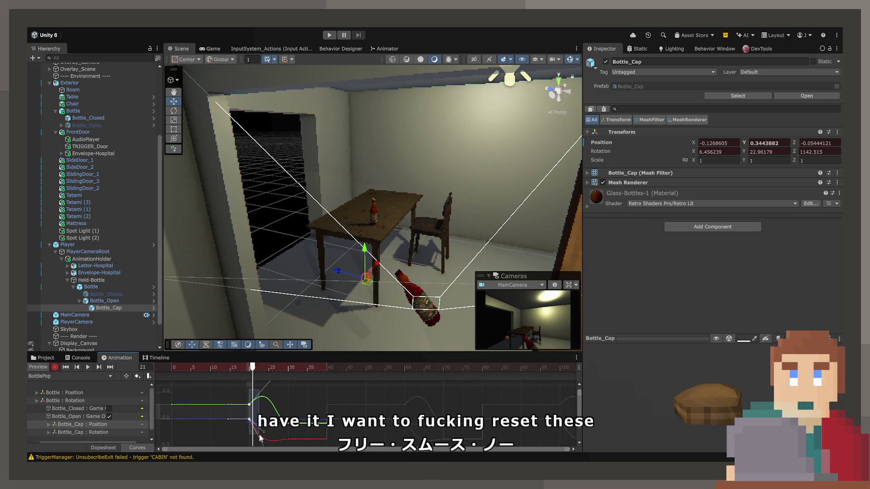
pyautogui.scroll(-2, 249, 405)
pyautogui.moveTo(254, 384); pyautogui.dragTo(246, 409)
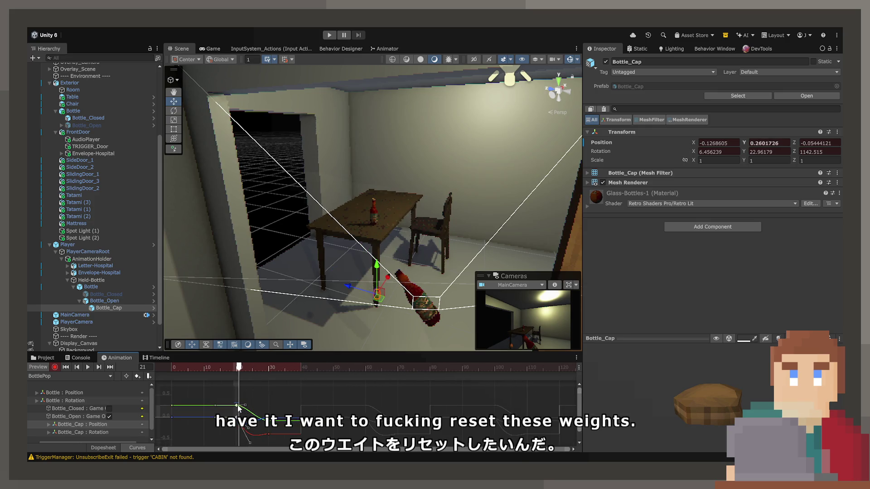
pyautogui.moveTo(249, 427); pyautogui.dragTo(244, 419)
pyautogui.scroll(3, 244, 419)
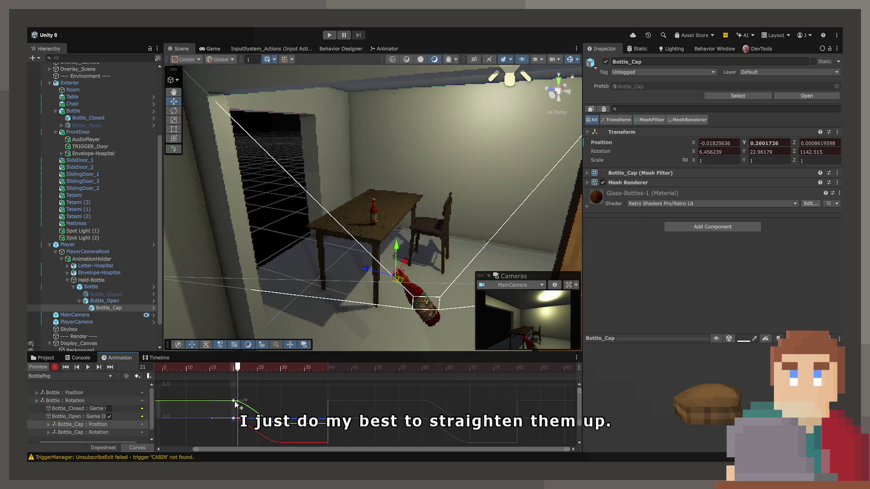
pyautogui.moveTo(245, 401); pyautogui.dragTo(227, 410)
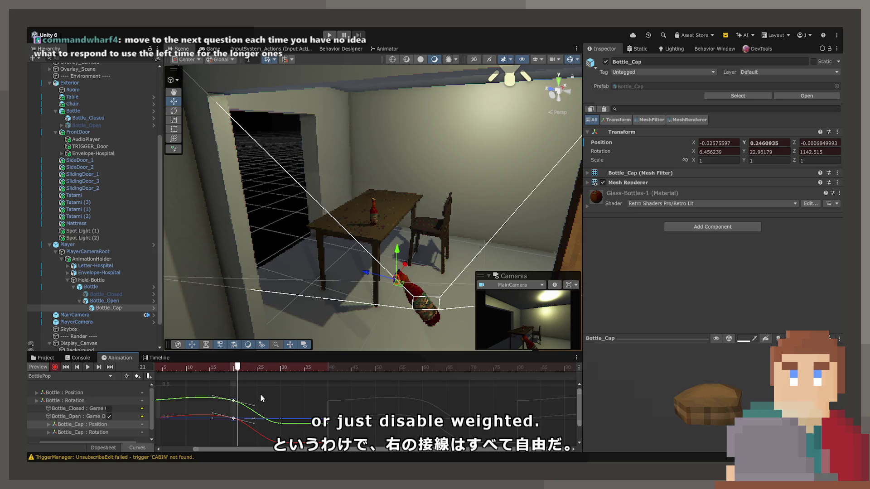
# Step: Keep the frame-20 tangent unchanged, review the cap's ease through frames 20–24, and switch to Dopesheet
pyautogui.click(213, 442)
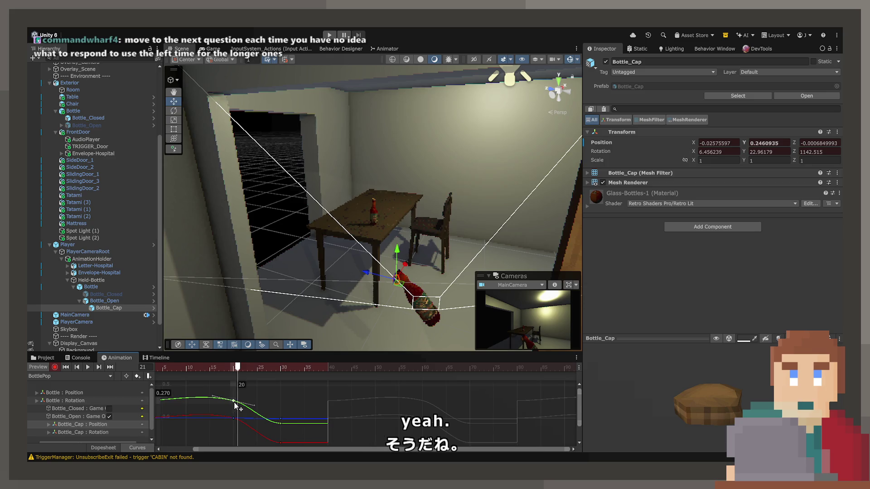
pyautogui.moveTo(253, 398); pyautogui.dragTo(253, 405)
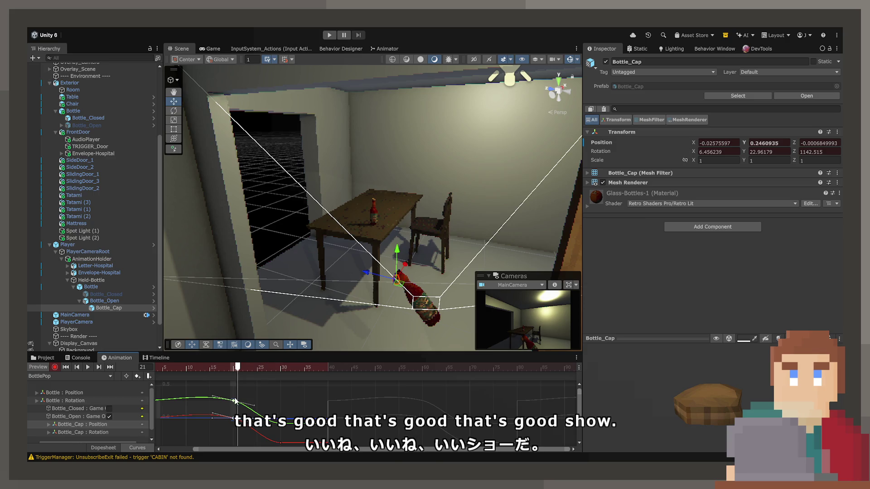
pyautogui.hotkey('ctrl', 'z')
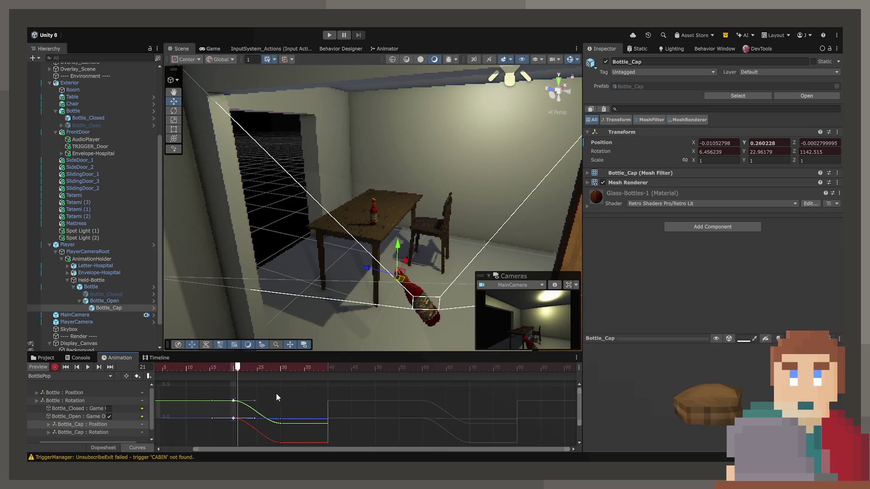
pyautogui.click(288, 426)
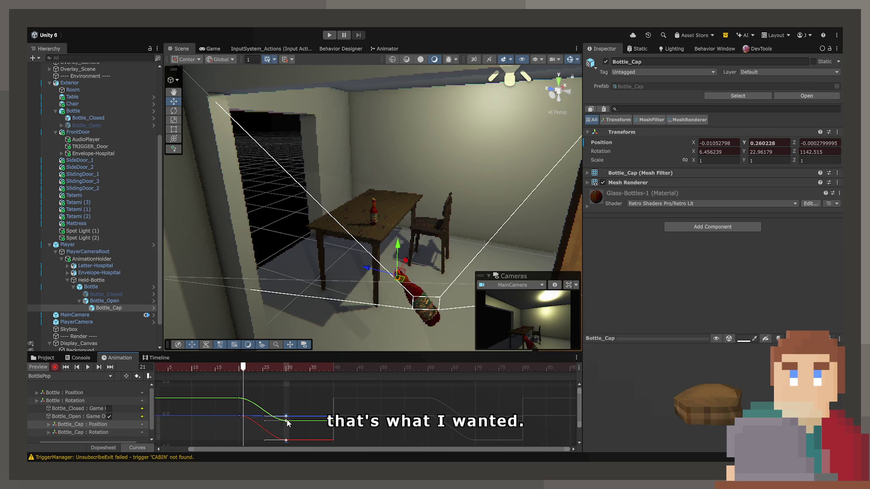
pyautogui.click(239, 368)
pyautogui.moveTo(238, 368); pyautogui.dragTo(259, 371)
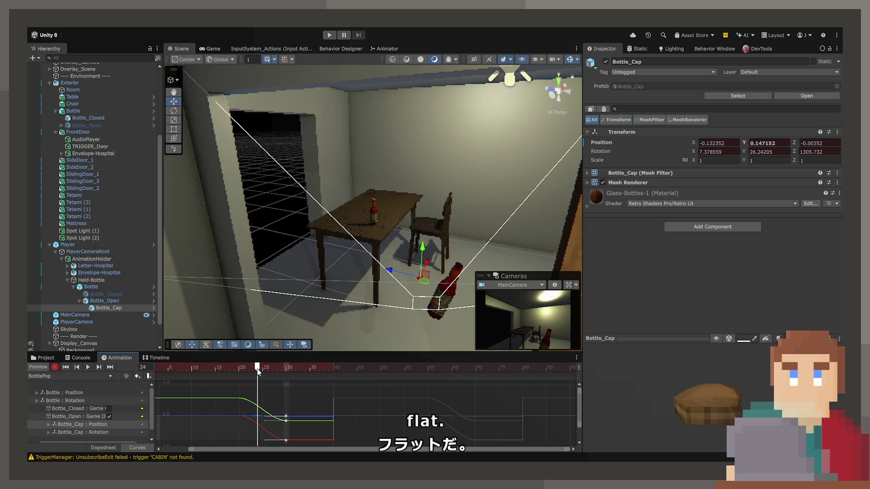
pyautogui.moveTo(256, 370); pyautogui.dragTo(238, 370)
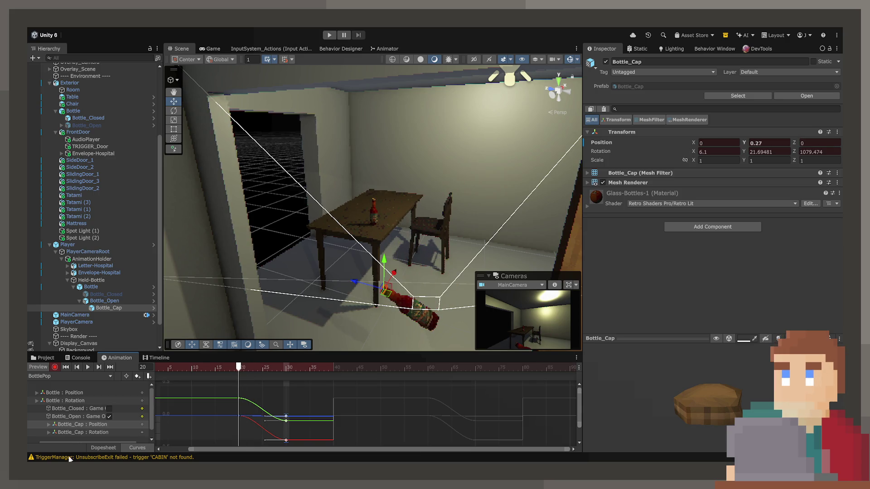
pyautogui.click(99, 447)
pyautogui.moveTo(237, 369)
pyautogui.mouseDown()
pyautogui.moveTo(286, 372)
pyautogui.moveTo(237, 379)
pyautogui.moveTo(255, 388)
pyautogui.mouseUp()
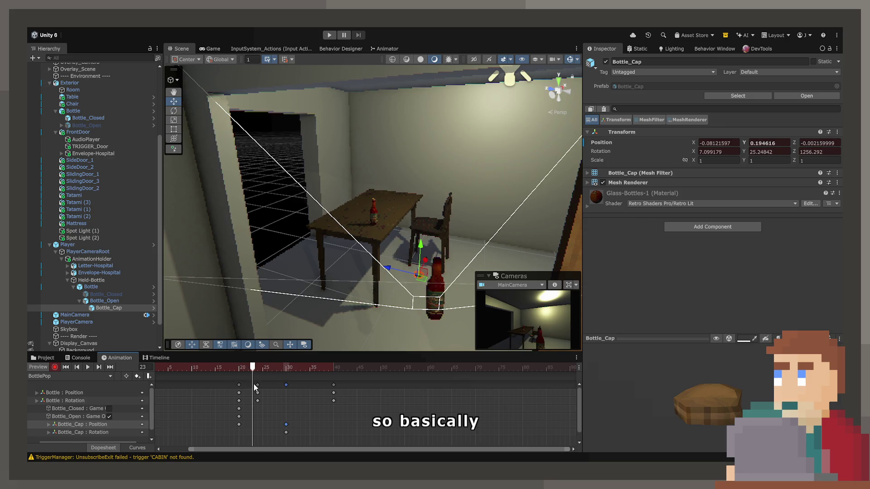
# Step: Move Bottle_Cap at frame 24 to -0.291, 0.246, 0.018, then preview frames 19–28
pyautogui.moveTo(417, 276)
pyautogui.mouseDown()
pyautogui.moveTo(394, 277)
pyautogui.moveTo(373, 206)
pyautogui.moveTo(281, 328)
pyautogui.mouseUp()
pyautogui.moveTo(251, 370); pyautogui.dragTo(272, 370)
pyautogui.moveTo(344, 281)
pyautogui.mouseDown()
pyautogui.moveTo(352, 265)
pyautogui.moveTo(313, 317)
pyautogui.mouseUp()
pyautogui.moveTo(270, 365)
pyautogui.mouseDown()
pyautogui.moveTo(217, 373)
pyautogui.moveTo(269, 371)
pyautogui.moveTo(257, 372)
pyautogui.mouseUp()
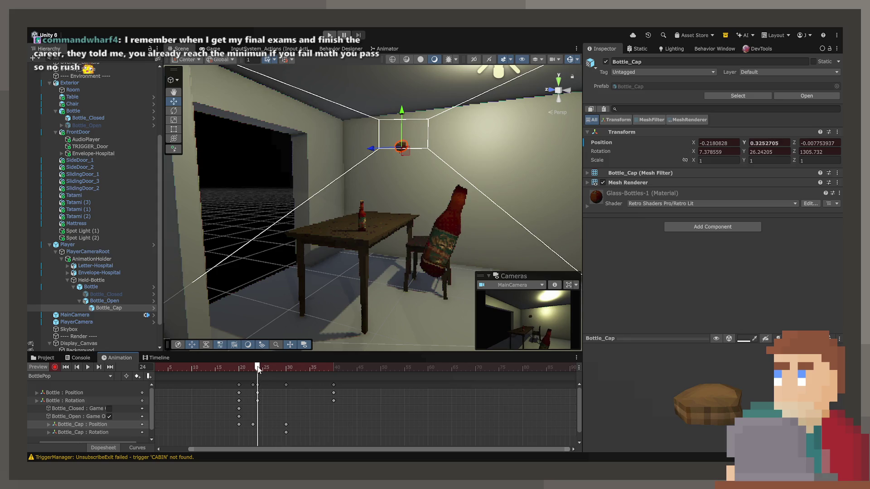
pyautogui.moveTo(401, 154); pyautogui.dragTo(373, 174)
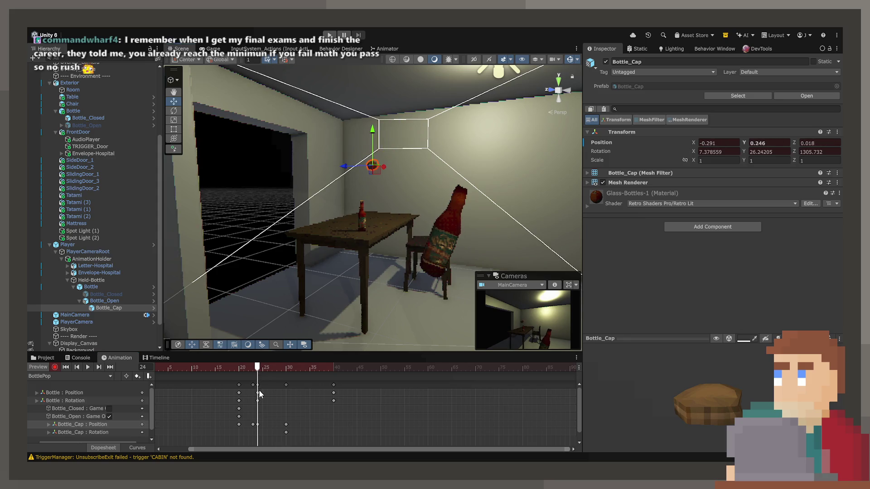
pyautogui.moveTo(248, 366)
pyautogui.mouseDown()
pyautogui.moveTo(227, 369)
pyautogui.moveTo(297, 371)
pyautogui.moveTo(282, 369)
pyautogui.mouseUp()
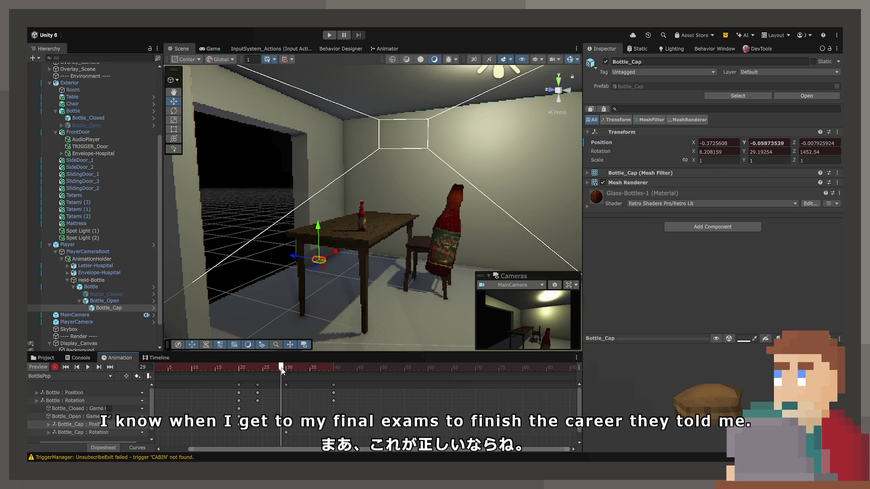
pyautogui.moveTo(280, 371); pyautogui.dragTo(278, 371)
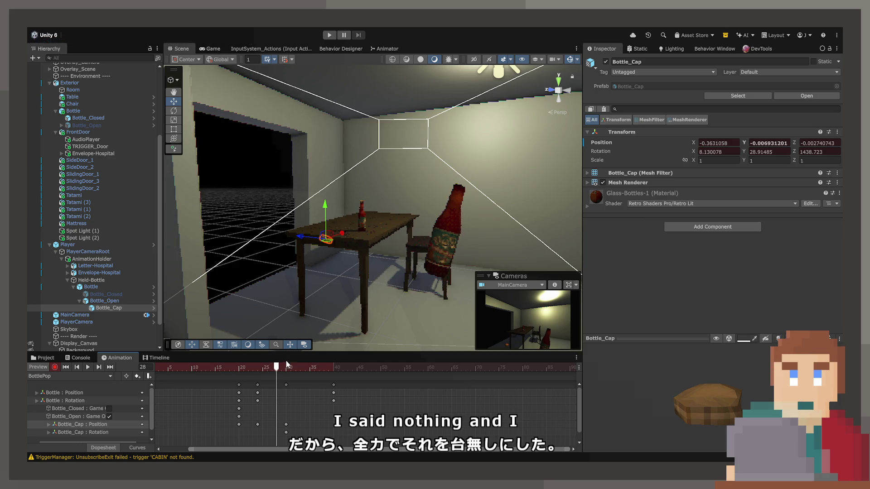
pyautogui.moveTo(272, 367)
pyautogui.mouseDown()
pyautogui.moveTo(227, 371)
pyautogui.moveTo(267, 382)
pyautogui.moveTo(257, 382)
pyautogui.mouseUp()
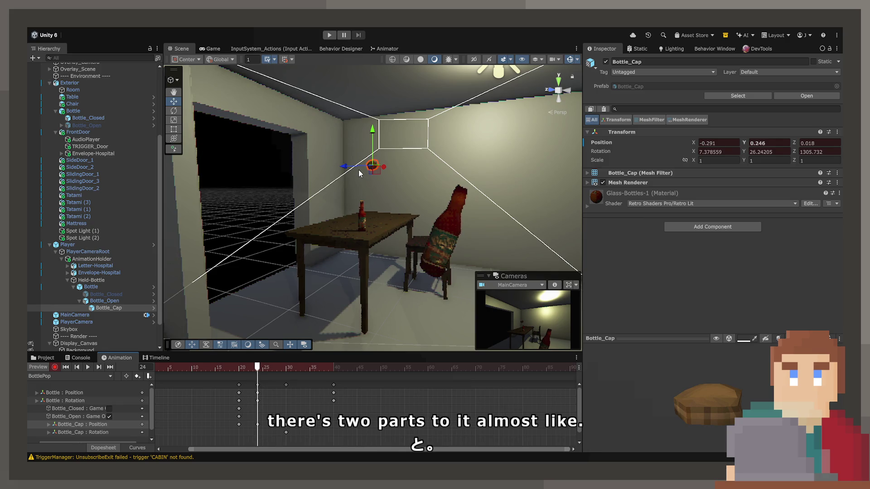
pyautogui.moveTo(370, 179); pyautogui.dragTo(428, 242)
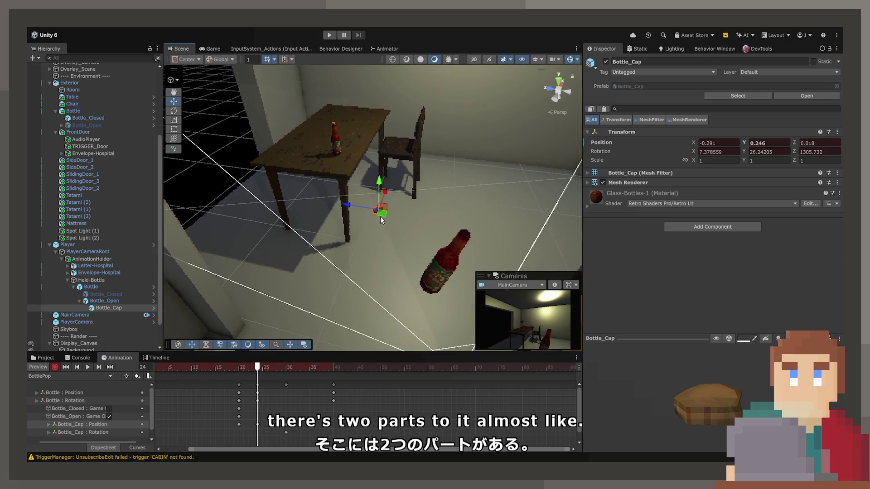
# Step: Re-key Bottle_Cap at frame 24 to -0.44, 0.195, 0.027, check frame 23, and show Curves
pyautogui.moveTo(381, 218); pyautogui.dragTo(367, 214)
pyautogui.moveTo(261, 366)
pyautogui.mouseDown()
pyautogui.moveTo(222, 367)
pyautogui.moveTo(301, 366)
pyautogui.moveTo(243, 366)
pyautogui.moveTo(257, 366)
pyautogui.mouseUp()
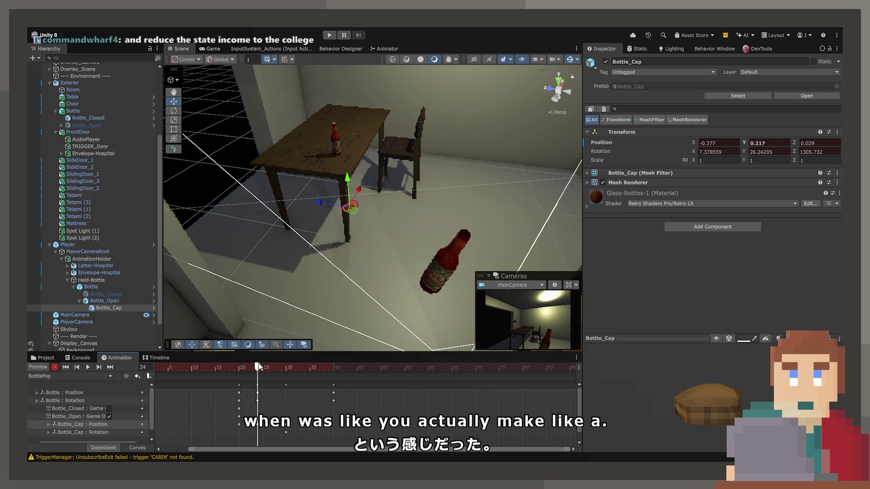
pyautogui.moveTo(336, 213)
pyautogui.mouseDown()
pyautogui.moveTo(326, 265)
pyautogui.moveTo(297, 229)
pyautogui.moveTo(293, 198)
pyautogui.moveTo(281, 218)
pyautogui.mouseUp()
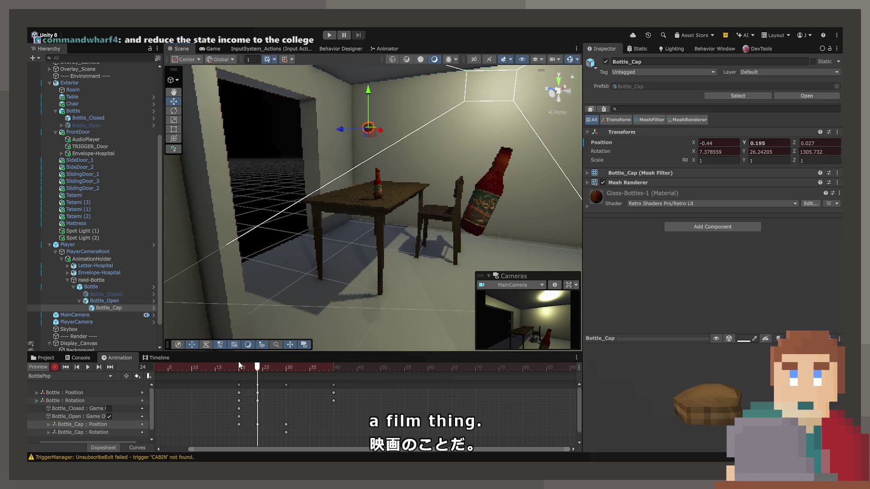
pyautogui.moveTo(248, 368)
pyautogui.mouseDown()
pyautogui.moveTo(271, 366)
pyautogui.moveTo(232, 376)
pyautogui.moveTo(265, 374)
pyautogui.moveTo(253, 377)
pyautogui.mouseUp()
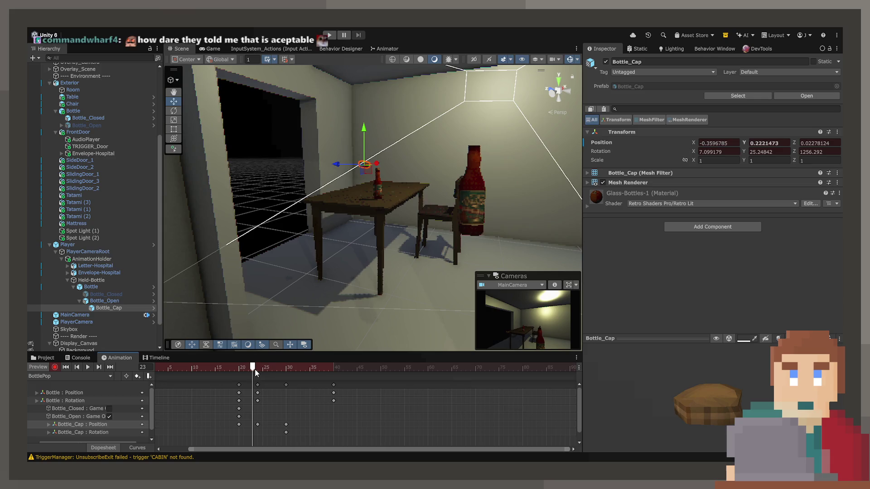
pyautogui.moveTo(255, 370)
pyautogui.mouseDown()
pyautogui.moveTo(291, 367)
pyautogui.moveTo(252, 368)
pyautogui.mouseUp()
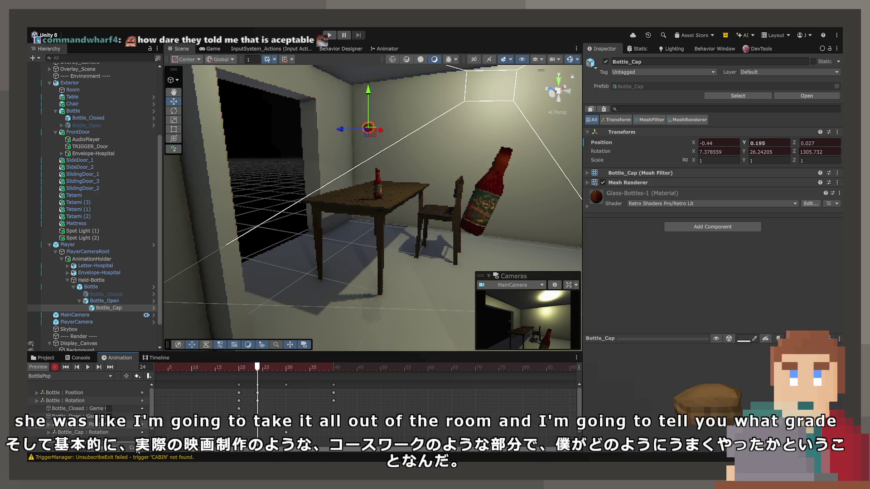
pyautogui.press('c')
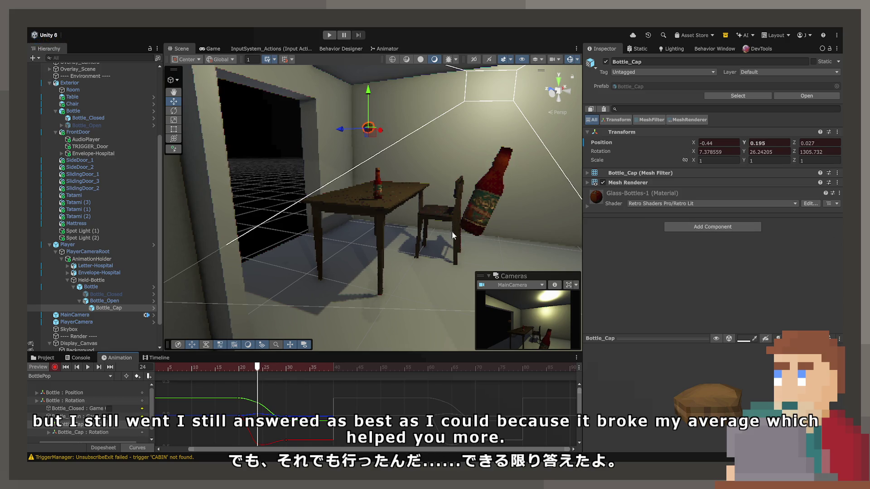
# Step: Play the drink animation in the Game view starting from frame 21
pyautogui.moveTo(240, 368)
pyautogui.mouseDown()
pyautogui.moveTo(254, 370)
pyautogui.moveTo(239, 369)
pyautogui.mouseUp()
pyautogui.click(212, 48)
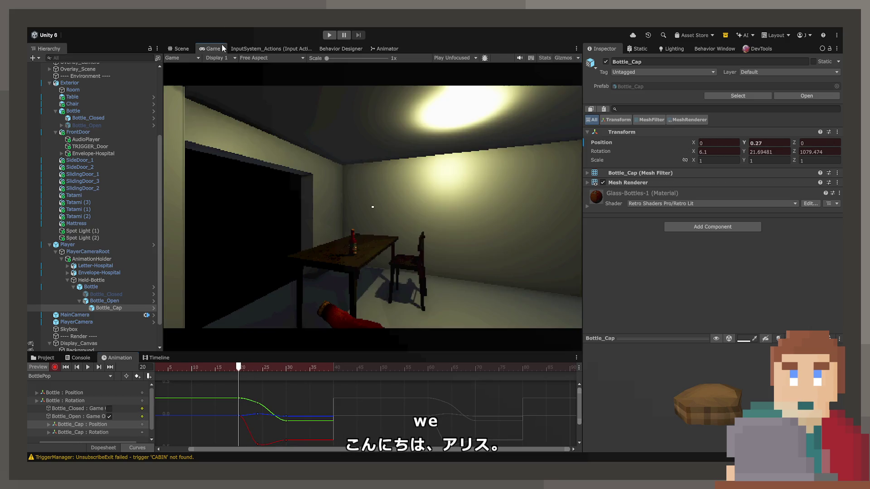
pyautogui.press('space')
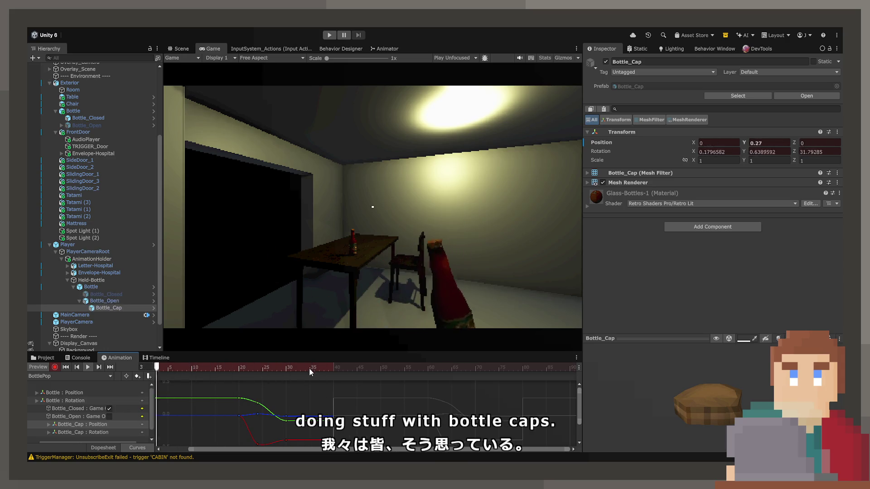
# Step: Move the Bottle_Cap rotation key to frame 35 in Dopesheet, then view curves at frame 22
pyautogui.hotkey('ctrl', 'Tab')
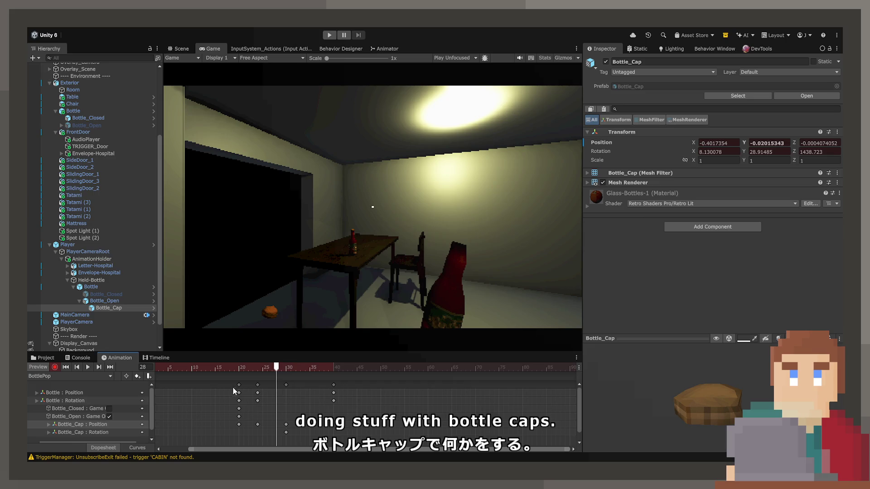
pyautogui.moveTo(285, 433); pyautogui.dragTo(310, 433)
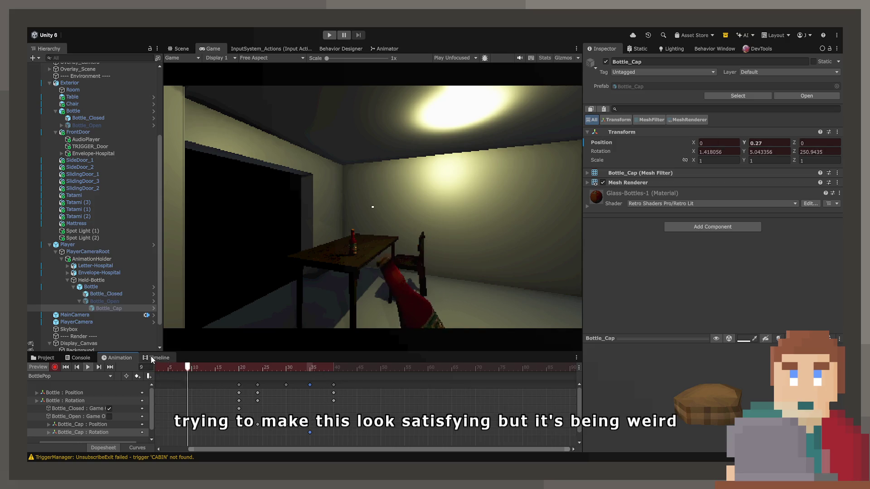
pyautogui.moveTo(254, 366)
pyautogui.mouseDown()
pyautogui.moveTo(265, 367)
pyautogui.moveTo(254, 376)
pyautogui.moveTo(237, 369)
pyautogui.moveTo(291, 372)
pyautogui.moveTo(248, 374)
pyautogui.mouseUp()
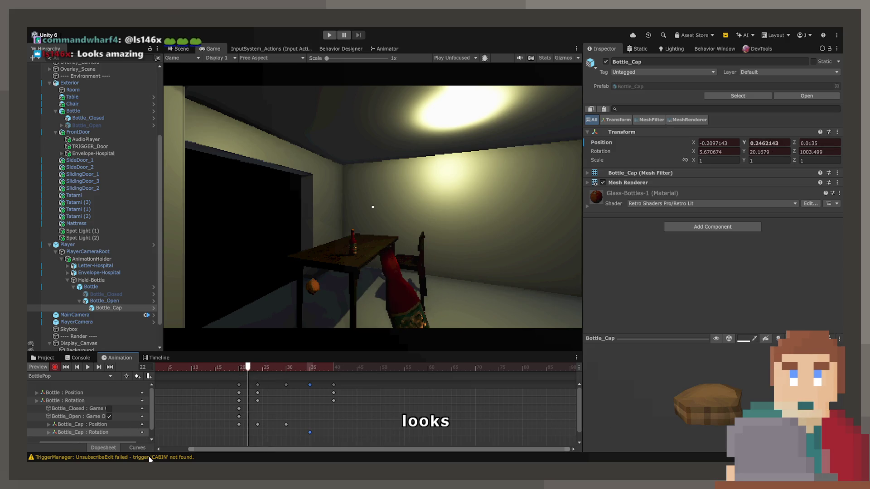
pyautogui.click(137, 447)
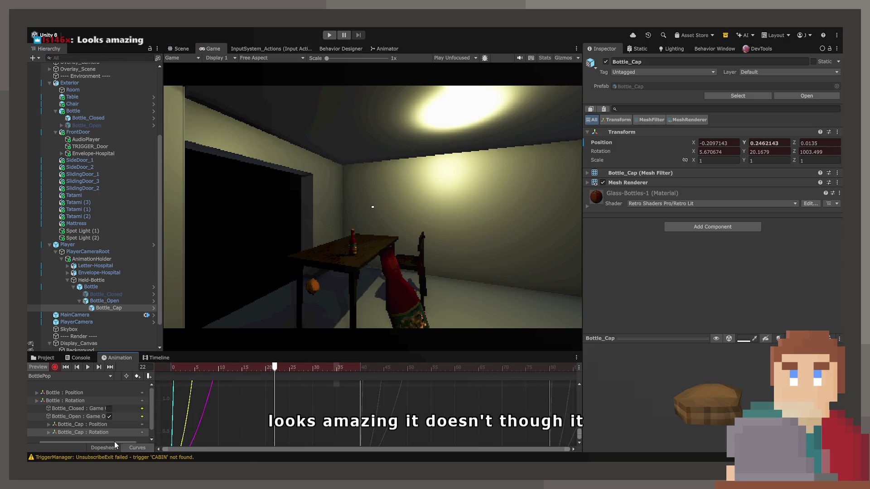
# Step: Isolate Bottle_Cap's position curves and step through its keys at frames 20, 24 and 40
pyautogui.click(100, 427)
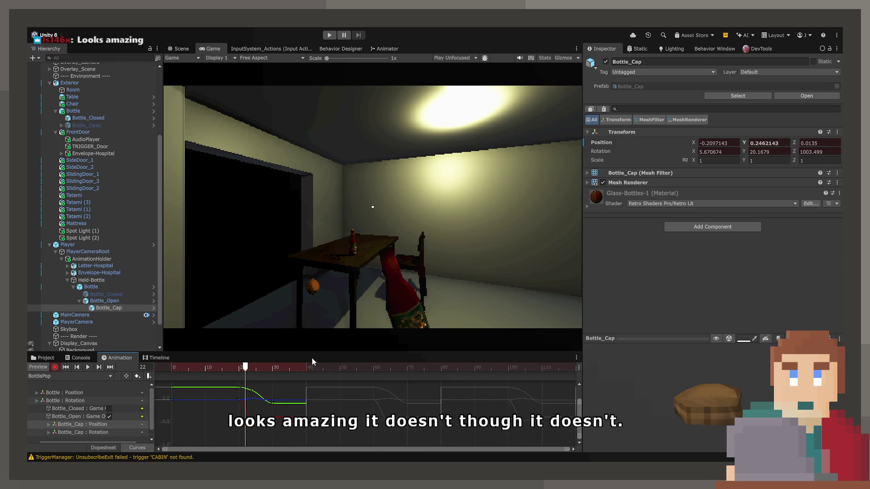
pyautogui.scroll(5, 268, 417)
pyautogui.moveTo(265, 368); pyautogui.dragTo(254, 369)
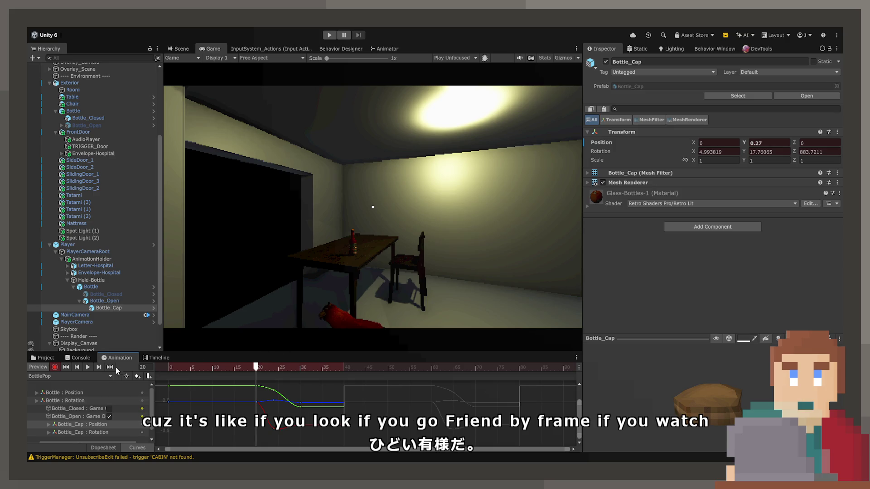
pyautogui.click(99, 367)
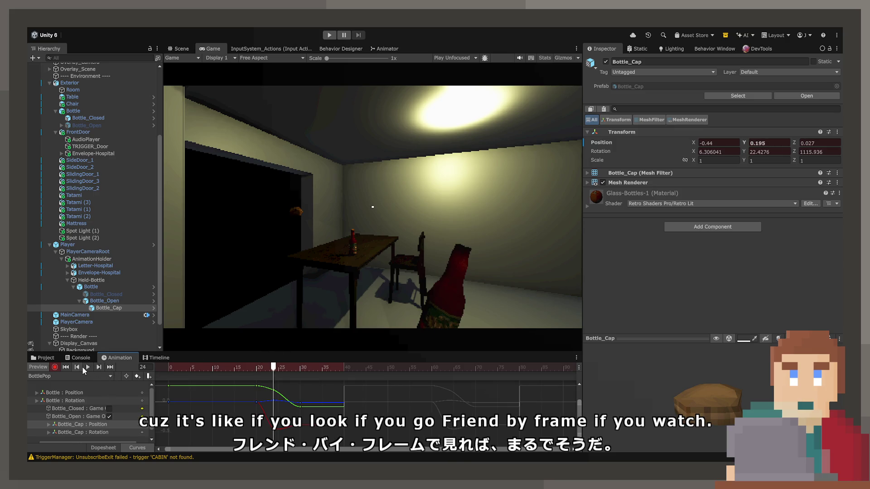
pyautogui.click(80, 367)
pyautogui.click(115, 368)
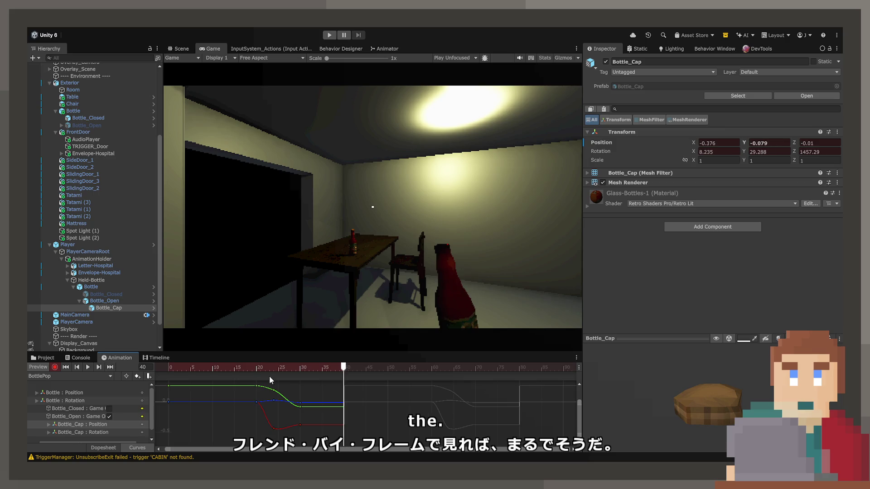
pyautogui.moveTo(257, 367)
pyautogui.mouseDown()
pyautogui.moveTo(298, 373)
pyautogui.moveTo(254, 372)
pyautogui.moveTo(267, 371)
pyautogui.mouseUp()
pyautogui.moveTo(261, 371)
pyautogui.mouseDown()
pyautogui.moveTo(271, 371)
pyautogui.moveTo(256, 370)
pyautogui.mouseUp()
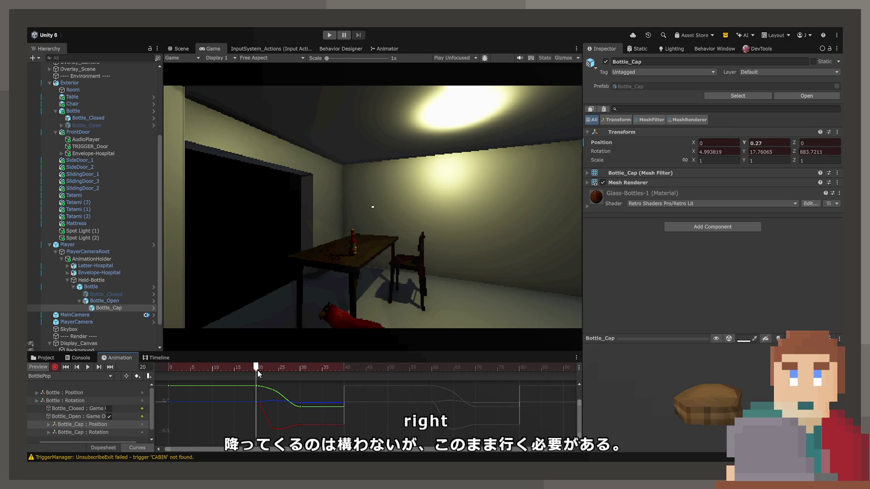
# Step: Flatten the tangent of the blue position curve's key at frame 20
pyautogui.click(258, 401)
pyautogui.scroll(3, 265, 398)
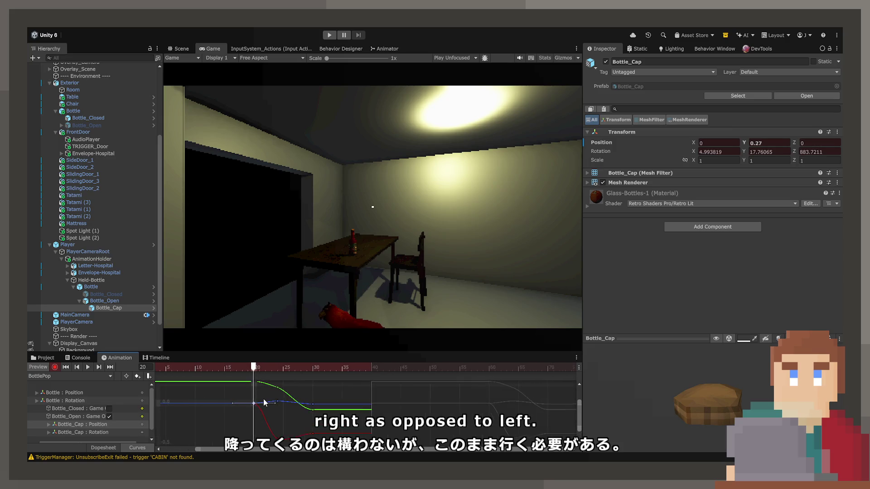
pyautogui.moveTo(281, 399); pyautogui.dragTo(281, 401)
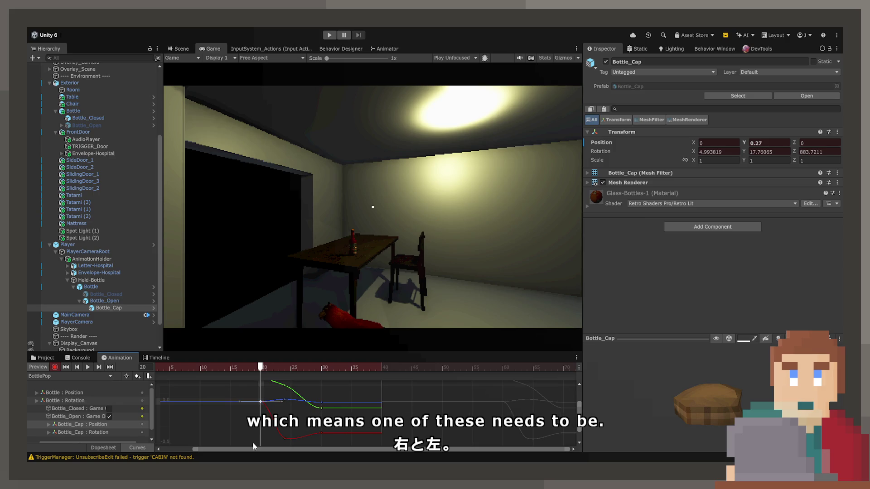
# Step: Reshape the green curve's frame-20 key tangent so the curve peaks near frame 22
pyautogui.press('a')
pyautogui.moveTo(256, 386); pyautogui.dragTo(267, 414)
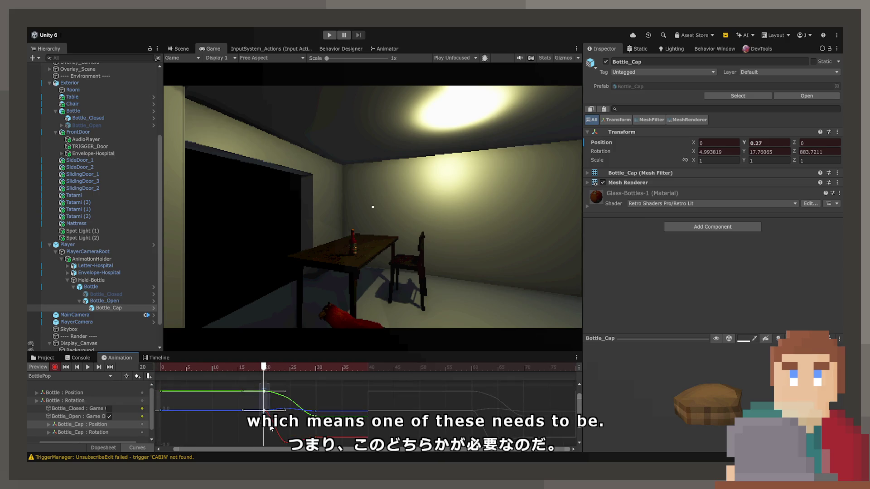
pyautogui.click(281, 390)
pyautogui.click(266, 392)
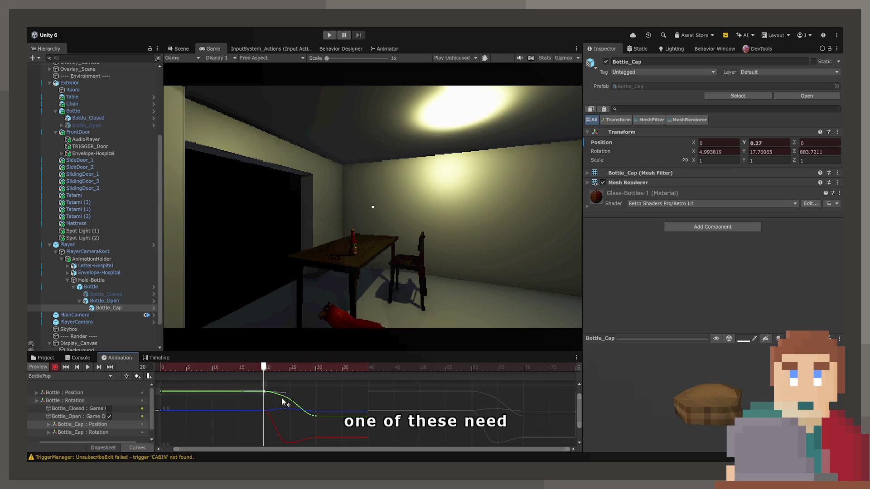
pyautogui.moveTo(265, 368); pyautogui.dragTo(275, 370)
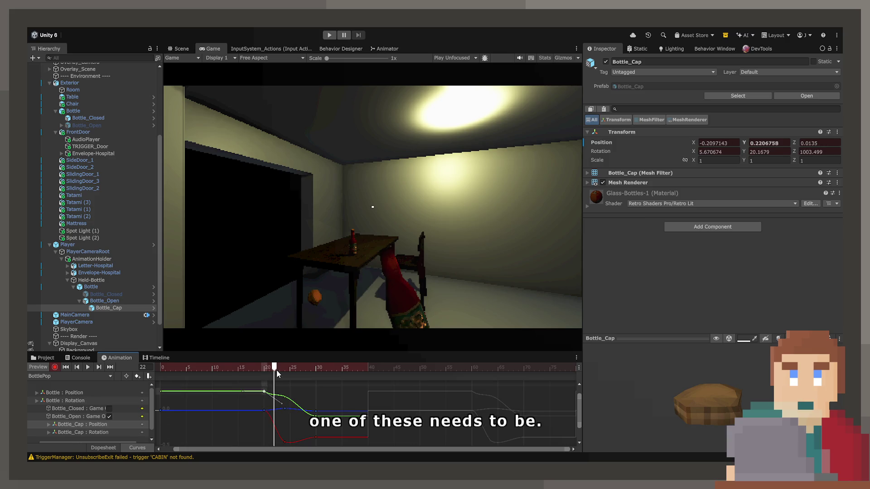
pyautogui.moveTo(276, 401)
pyautogui.mouseDown()
pyautogui.moveTo(279, 374)
pyautogui.moveTo(264, 368)
pyautogui.moveTo(290, 369)
pyautogui.moveTo(275, 373)
pyautogui.moveTo(281, 402)
pyautogui.mouseUp()
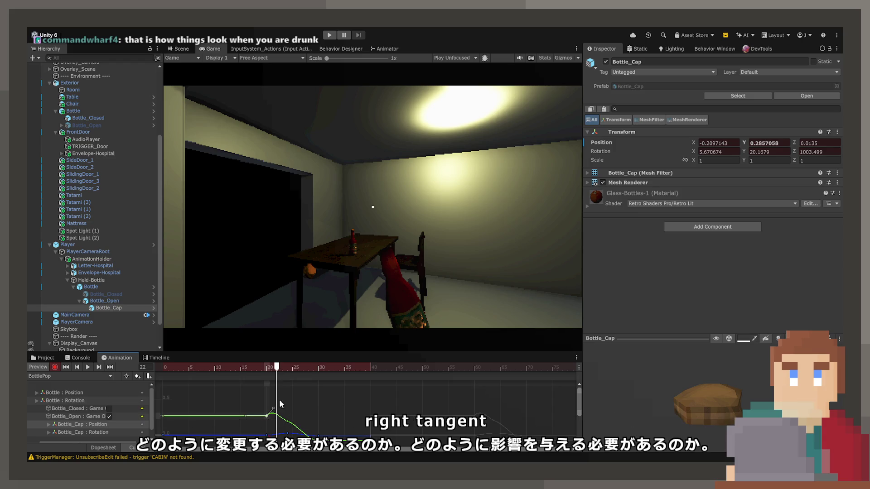
pyautogui.moveTo(280, 399)
pyautogui.mouseDown()
pyautogui.moveTo(256, 372)
pyautogui.moveTo(300, 373)
pyautogui.moveTo(271, 377)
pyautogui.moveTo(282, 397)
pyautogui.moveTo(278, 369)
pyautogui.moveTo(301, 369)
pyautogui.moveTo(271, 373)
pyautogui.moveTo(304, 372)
pyautogui.moveTo(274, 374)
pyautogui.moveTo(290, 387)
pyautogui.moveTo(249, 371)
pyautogui.moveTo(333, 377)
pyautogui.moveTo(238, 381)
pyautogui.moveTo(340, 377)
pyautogui.moveTo(257, 387)
pyautogui.moveTo(319, 394)
pyautogui.moveTo(290, 397)
pyautogui.mouseUp()
# Step: Play back the clip to check the cap's new pop motion
pyautogui.press('space')
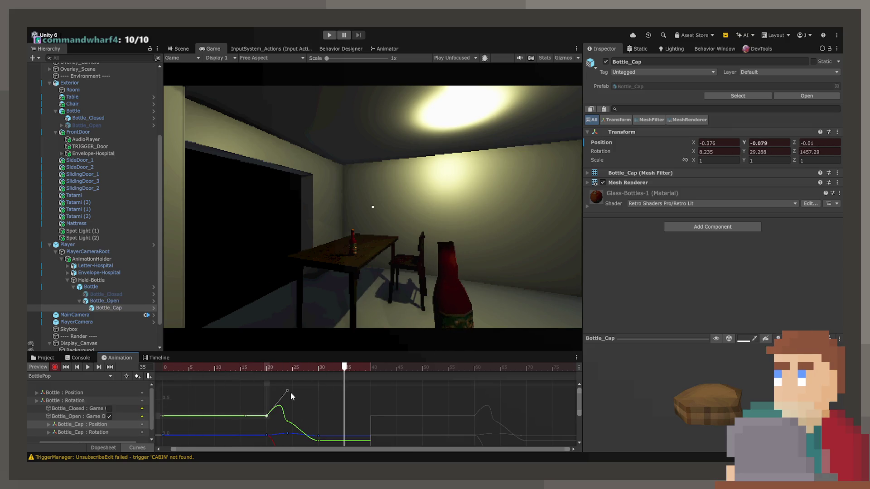
pyautogui.press('space')
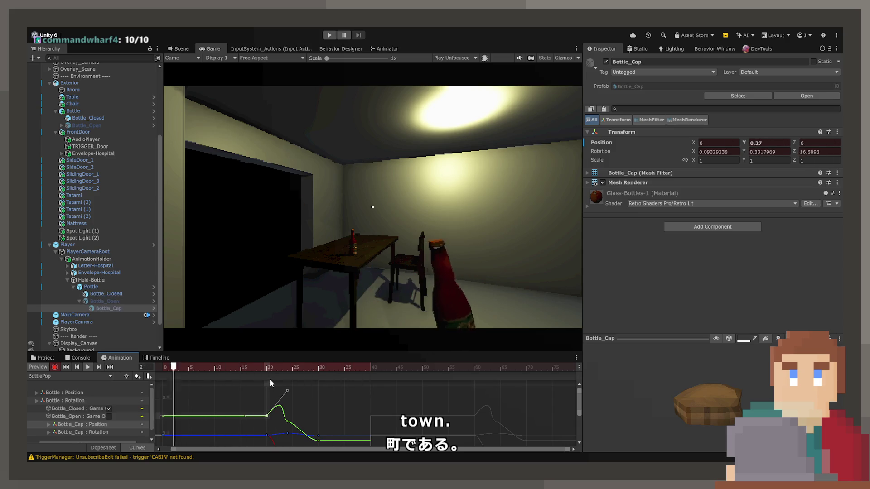
pyautogui.press('space')
# Step: In the Dopesheet, try moving the cap's frame-35 rotation key to frame 45, then undo it
pyautogui.click(103, 448)
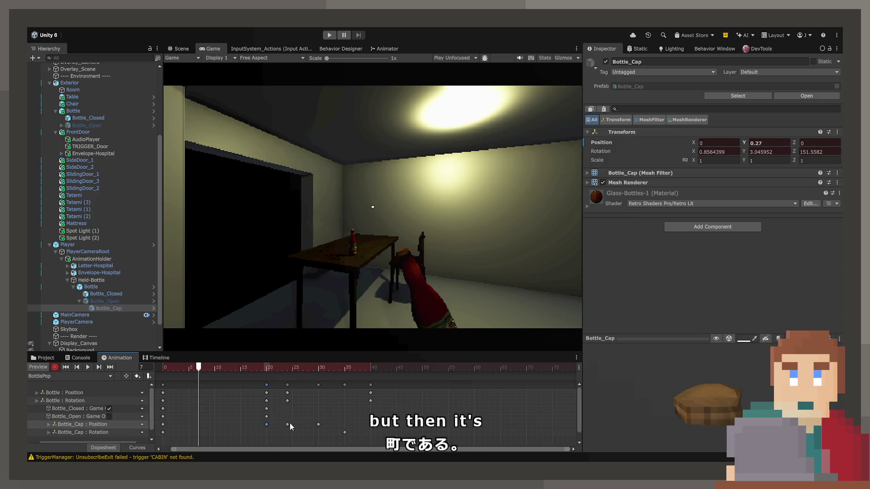
pyautogui.click(287, 366)
pyautogui.moveTo(288, 366); pyautogui.dragTo(318, 366)
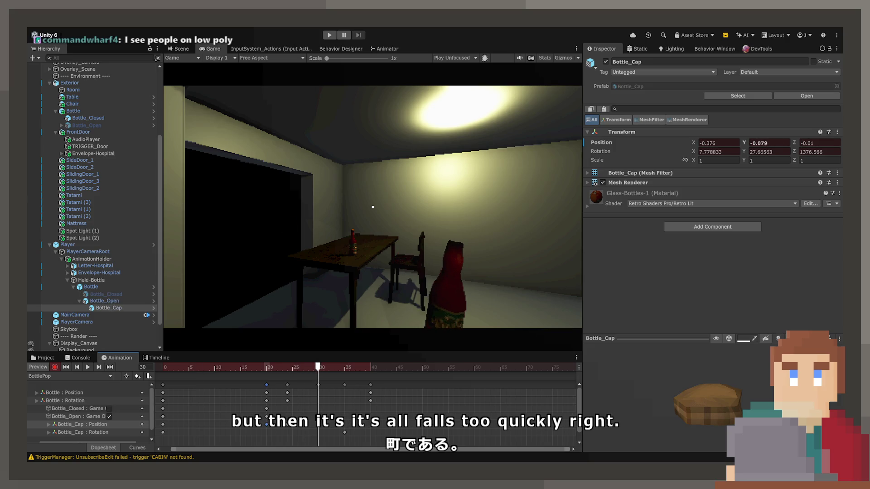
pyautogui.click(344, 367)
pyautogui.moveTo(344, 433); pyautogui.dragTo(398, 434)
pyautogui.press('space')
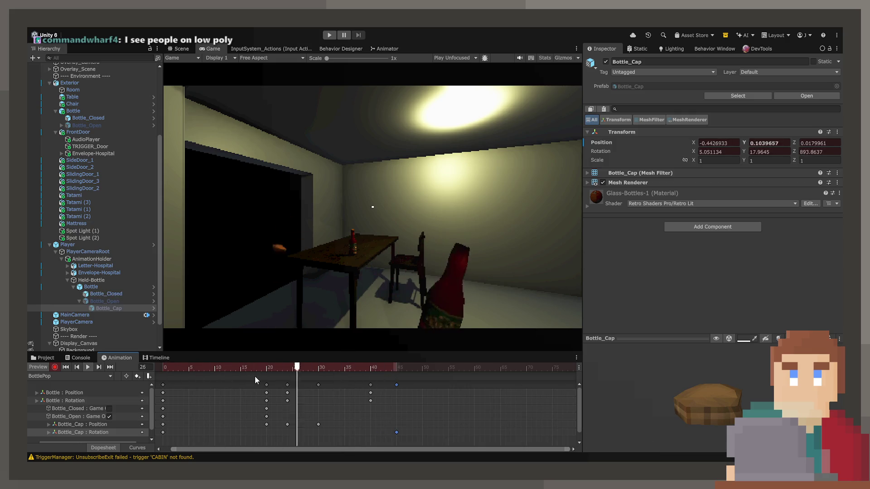
pyautogui.hotkey('ctrl', 'z')
# Step: Move the cap's frame-30 landing key to frame 35 and play the preview
pyautogui.click(322, 420)
pyautogui.moveTo(322, 374)
pyautogui.mouseDown()
pyautogui.moveTo(219, 371)
pyautogui.moveTo(329, 373)
pyautogui.moveTo(275, 374)
pyautogui.moveTo(294, 388)
pyautogui.mouseUp()
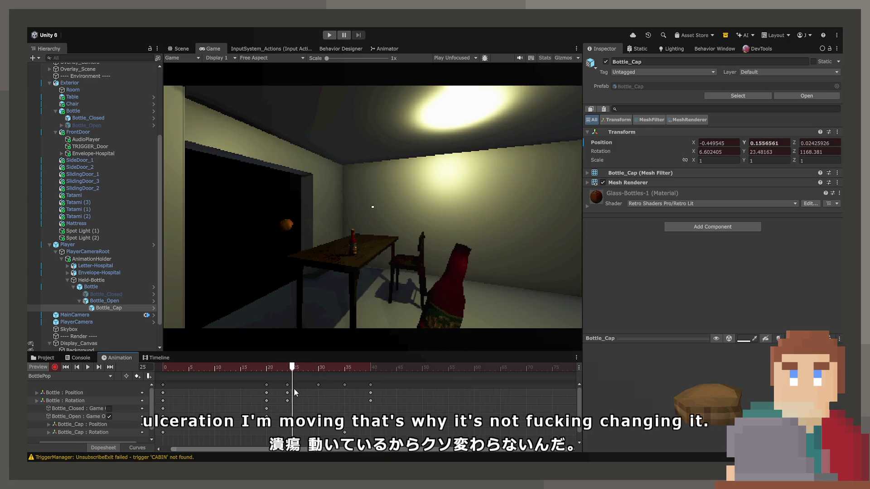
pyautogui.moveTo(317, 428)
pyautogui.mouseDown()
pyautogui.moveTo(352, 429)
pyautogui.moveTo(344, 429)
pyautogui.mouseUp()
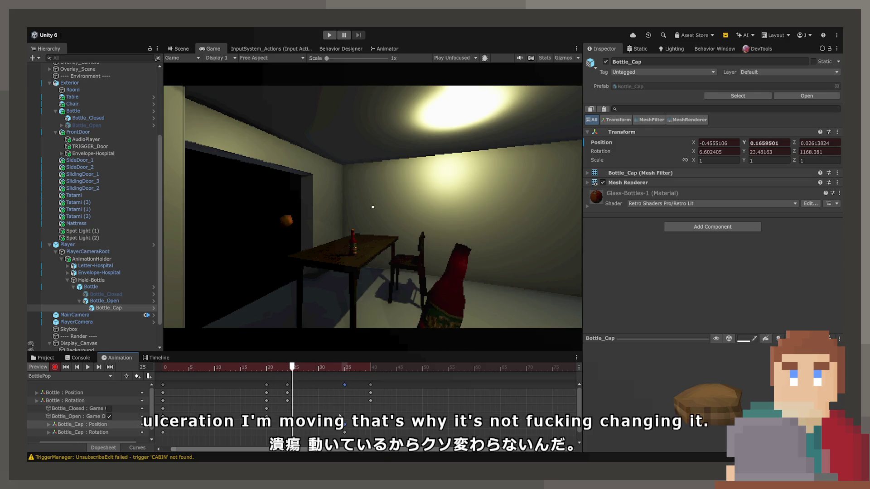
pyautogui.moveTo(319, 376)
pyautogui.mouseDown()
pyautogui.moveTo(102, 374)
pyautogui.moveTo(230, 379)
pyautogui.mouseUp()
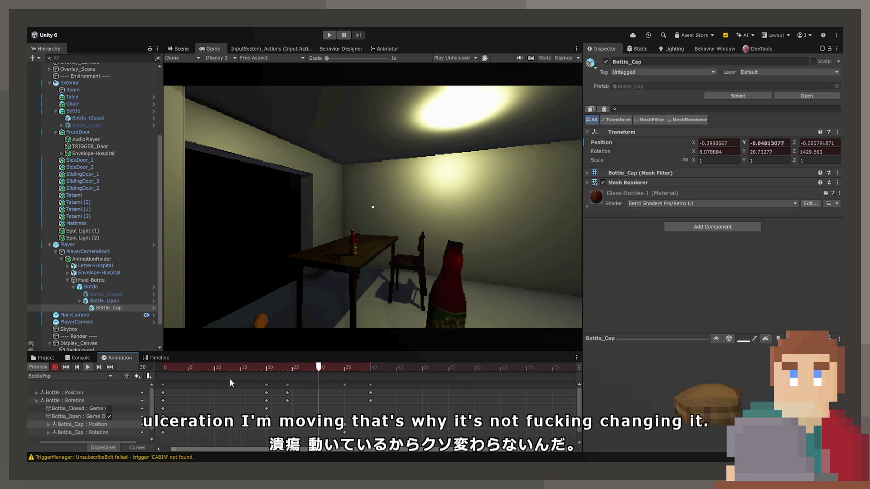
pyautogui.press('space')
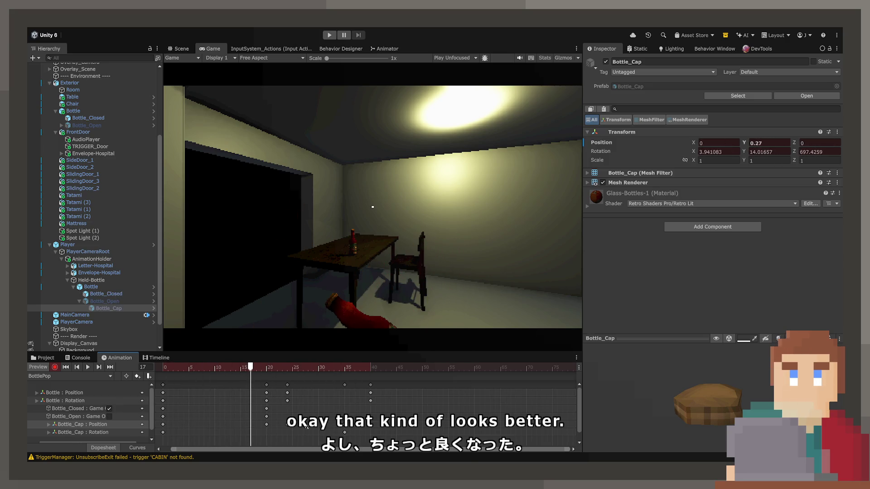
pyautogui.click(370, 385)
pyautogui.click(266, 367)
pyautogui.press('space')
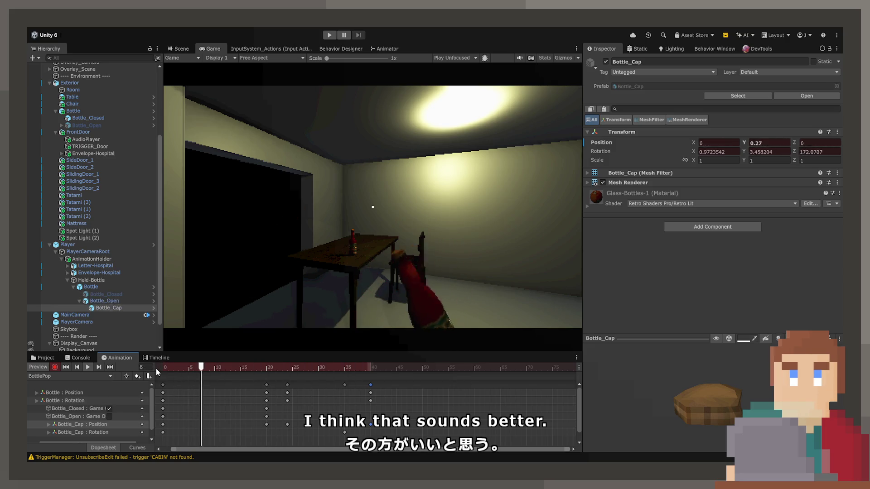
pyautogui.moveTo(242, 366)
pyautogui.mouseDown()
pyautogui.moveTo(379, 370)
pyautogui.moveTo(272, 368)
pyautogui.moveTo(333, 374)
pyautogui.moveTo(167, 385)
pyautogui.mouseUp()
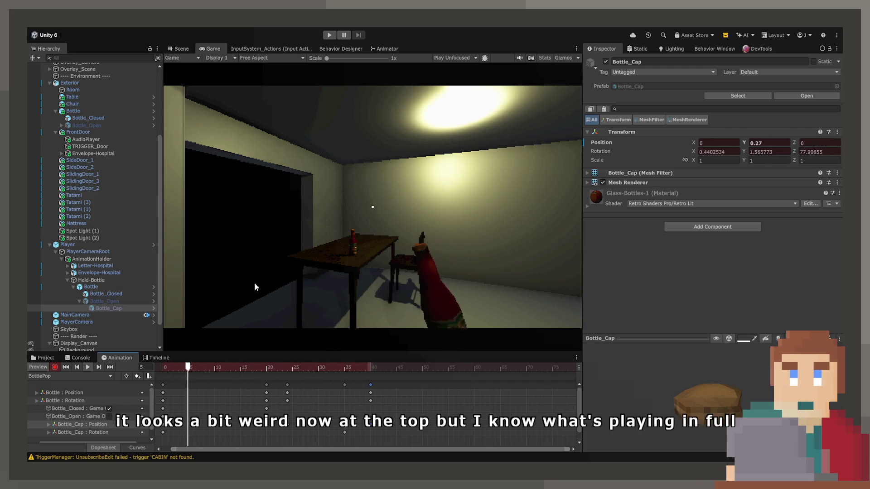
pyautogui.click(43, 367)
pyautogui.moveTo(220, 369)
pyautogui.mouseDown()
pyautogui.moveTo(206, 381)
pyautogui.moveTo(199, 375)
pyautogui.mouseUp()
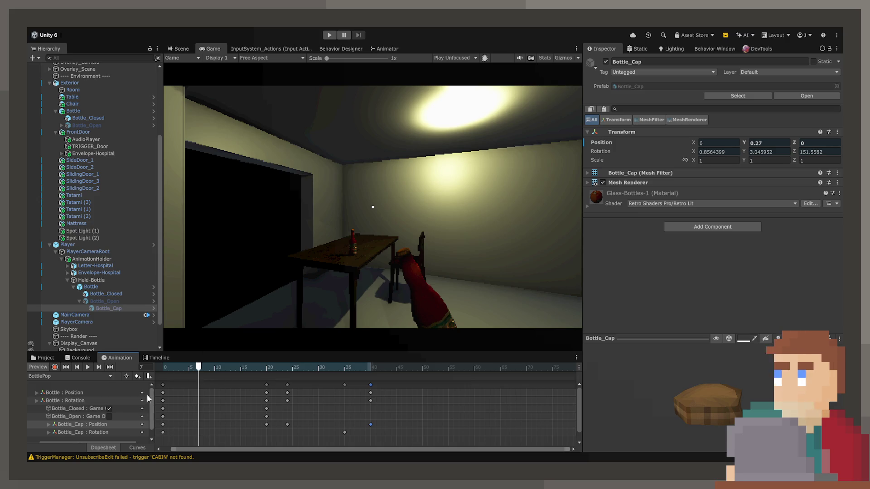
pyautogui.click(163, 367)
# Step: Scrub BottlePop from frame 12 onward, then drag the BottlePop state below Pickup in the Animator
pyautogui.moveTo(254, 370)
pyautogui.mouseDown()
pyautogui.moveTo(355, 370)
pyautogui.moveTo(254, 371)
pyautogui.mouseUp()
pyautogui.moveTo(309, 366)
pyautogui.mouseDown()
pyautogui.moveTo(171, 367)
pyautogui.moveTo(344, 367)
pyautogui.moveTo(233, 367)
pyautogui.moveTo(334, 367)
pyautogui.mouseUp()
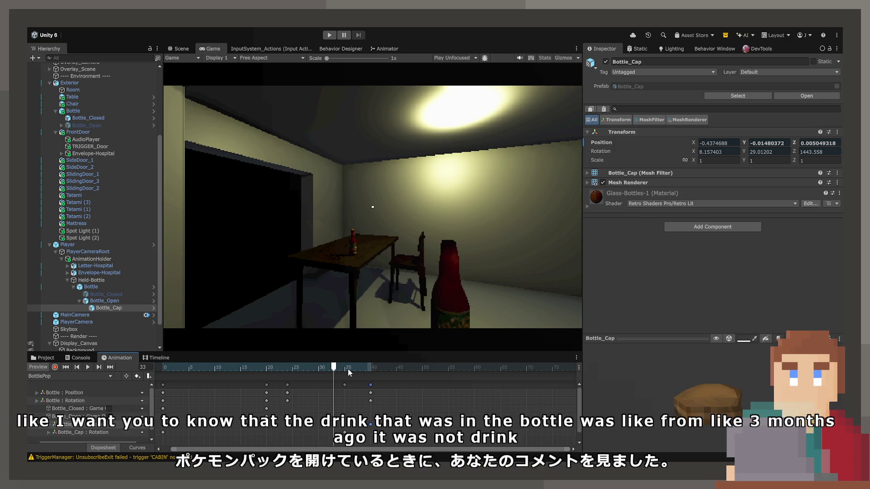
pyautogui.click(225, 368)
pyautogui.moveTo(208, 374); pyautogui.dragTo(354, 368)
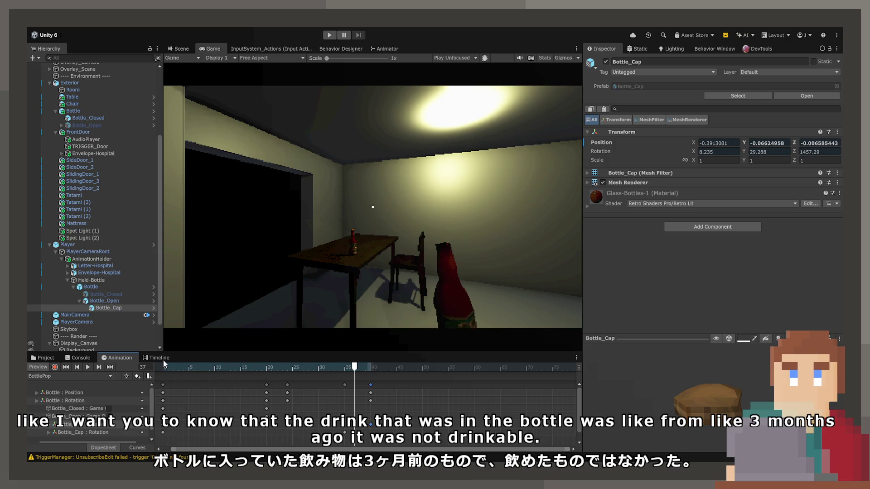
pyautogui.click(384, 48)
pyautogui.moveTo(438, 271)
pyautogui.mouseDown()
pyautogui.moveTo(395, 278)
pyautogui.moveTo(388, 292)
pyautogui.mouseUp()
# Step: Create a transition from the Pickup state to the BottlePop state
pyautogui.rightClick(401, 224)
pyautogui.click(412, 234)
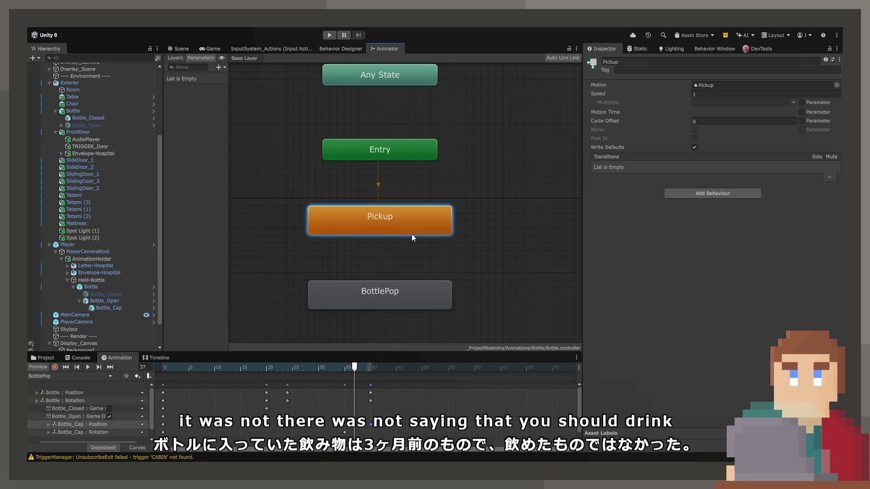
pyautogui.click(374, 303)
pyautogui.click(374, 302)
pyautogui.scroll(-3, 375, 297)
pyautogui.scroll(3, 383, 229)
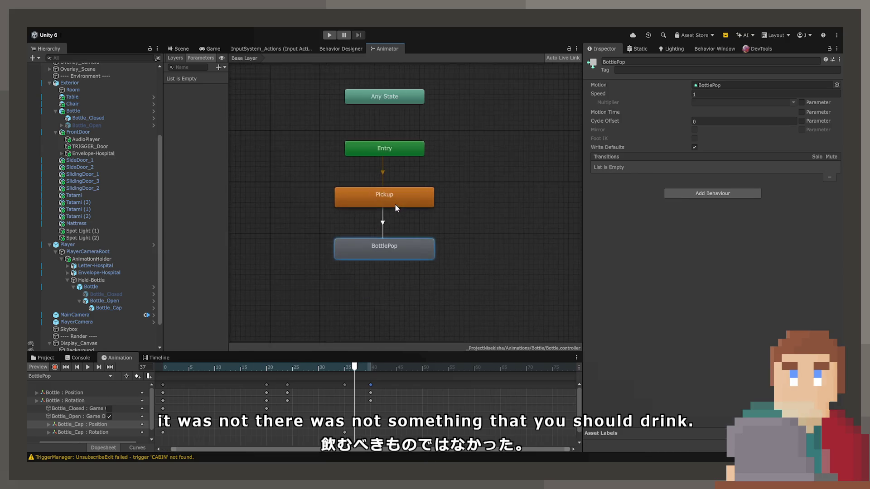
pyautogui.click(393, 203)
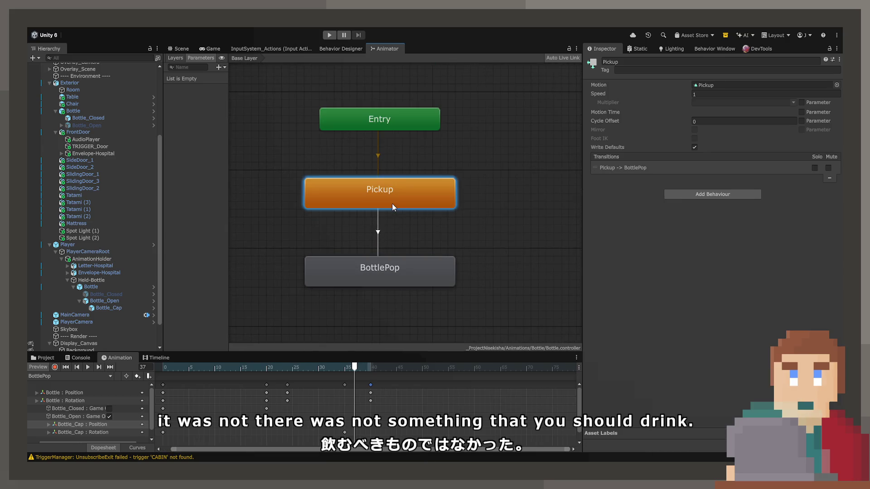
pyautogui.click(393, 270)
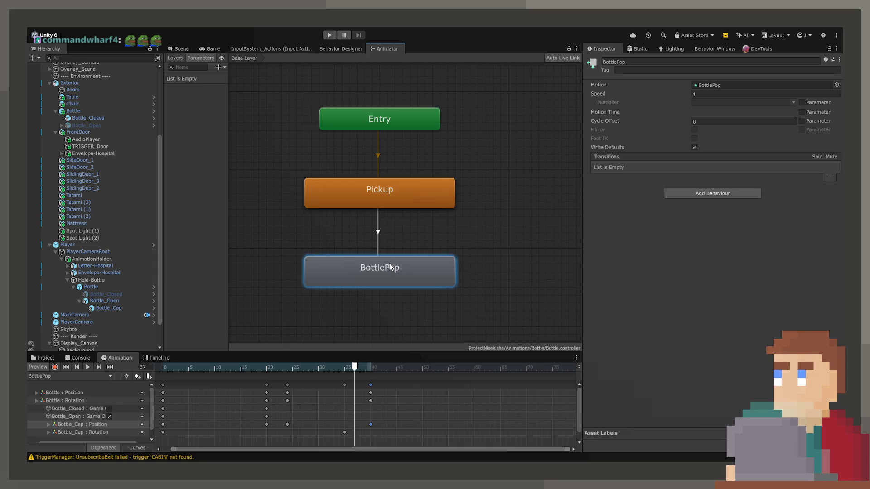
# Step: Shift the clip's last keyframe from frame 40 to about frame 39 and return to the Scene view
pyautogui.click(369, 366)
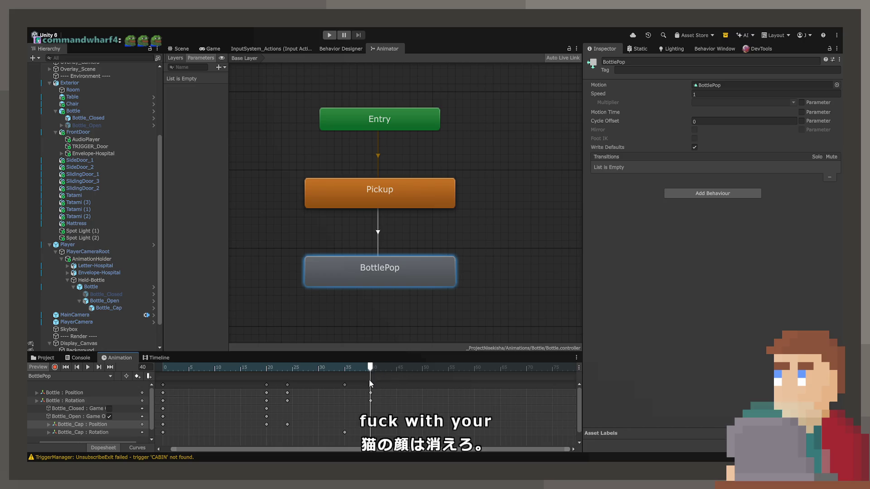
pyautogui.moveTo(370, 385); pyautogui.dragTo(365, 385)
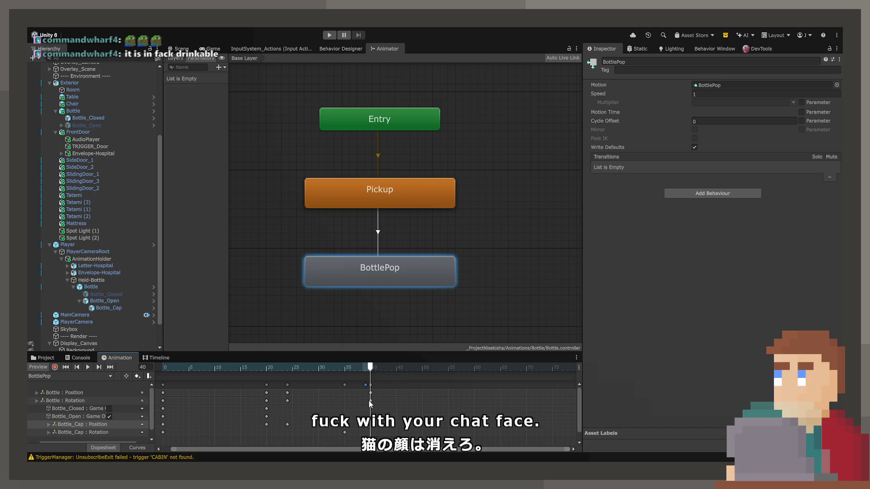
pyautogui.hotkey('ctrl', '1')
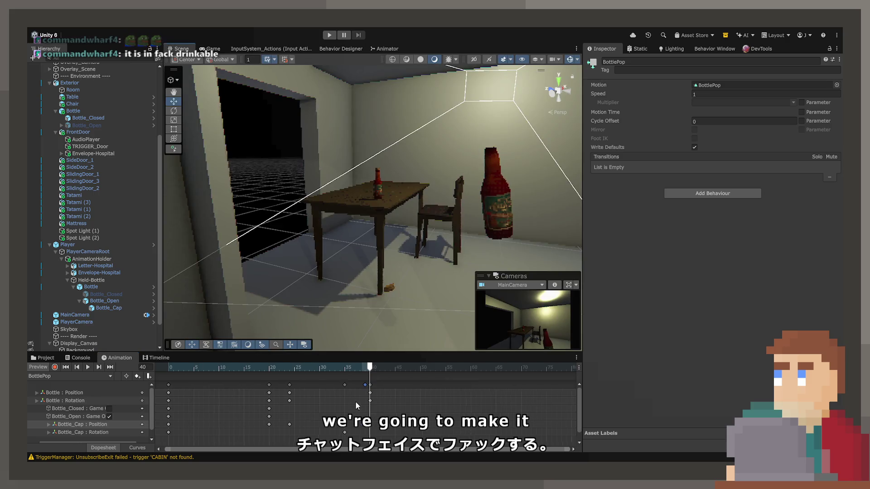
# Step: Select Bottle_Cap, choose the BottlePop clip, and move to the clip's end
pyautogui.scroll(3, 362, 289)
pyautogui.click(374, 239)
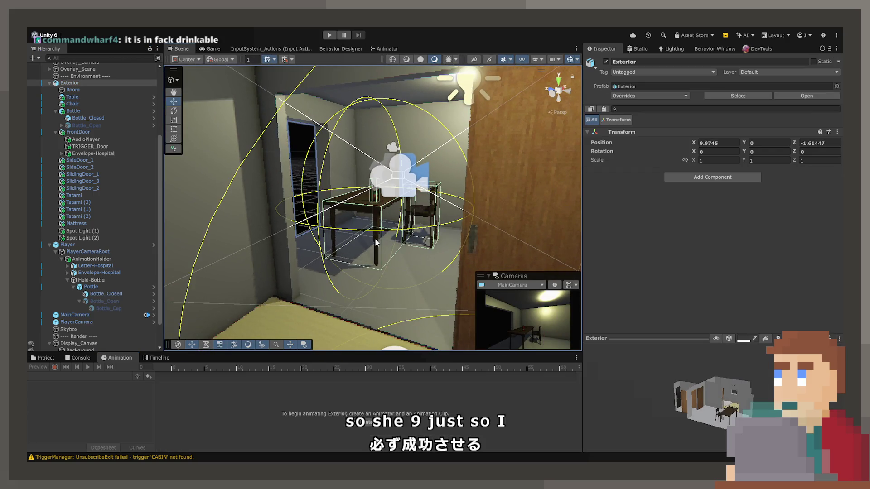
pyautogui.click(106, 310)
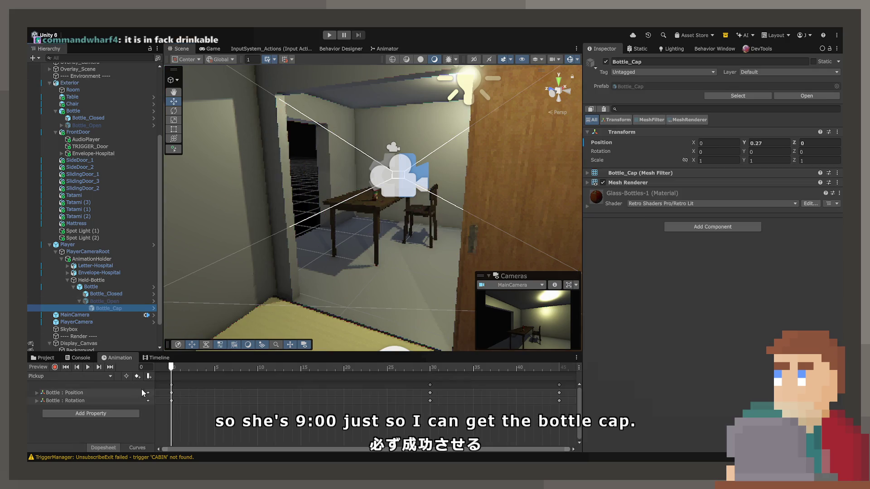
pyautogui.click(70, 376)
pyautogui.click(74, 388)
pyautogui.moveTo(201, 367); pyautogui.dragTo(560, 371)
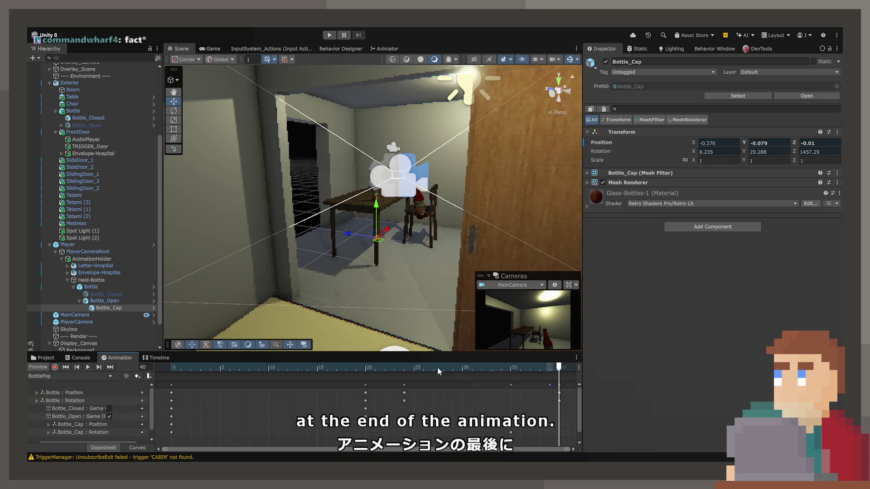
# Step: Record a frame-40 key dropping the cap to the floor below the bottle, then preview it
pyautogui.click(55, 366)
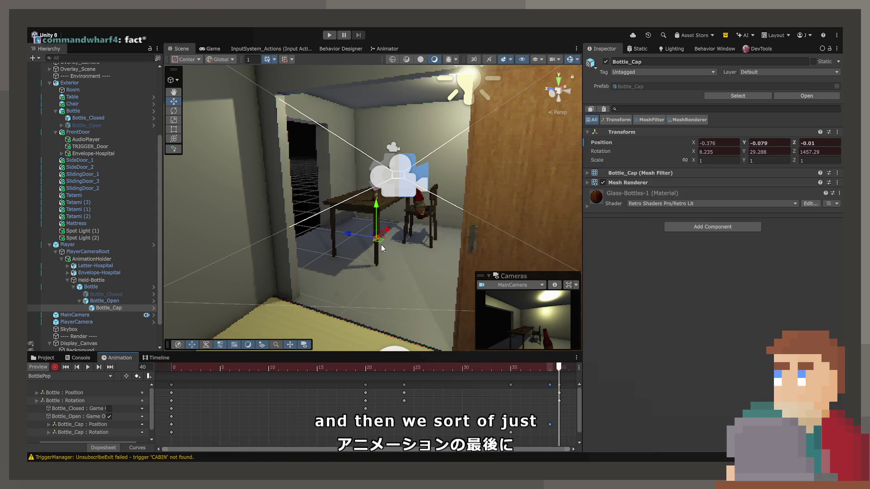
pyautogui.moveTo(380, 240); pyautogui.dragTo(400, 363)
pyautogui.press('f')
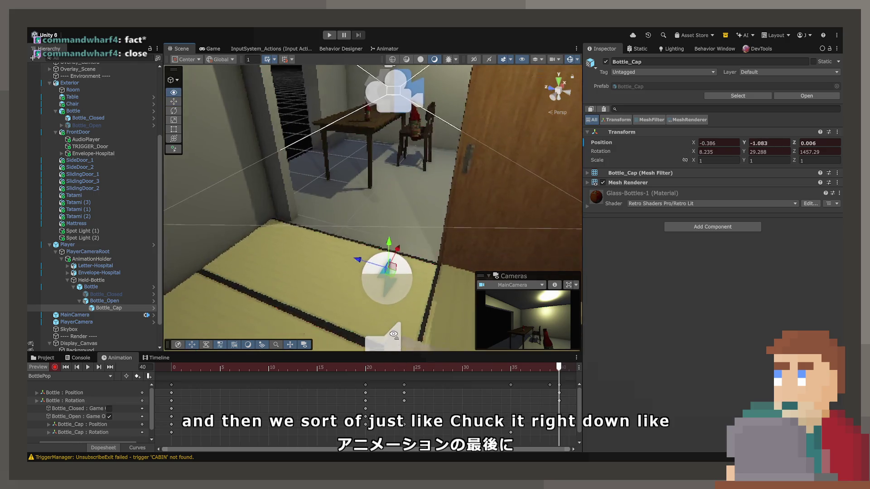
pyautogui.moveTo(394, 284); pyautogui.dragTo(394, 292)
pyautogui.press('f')
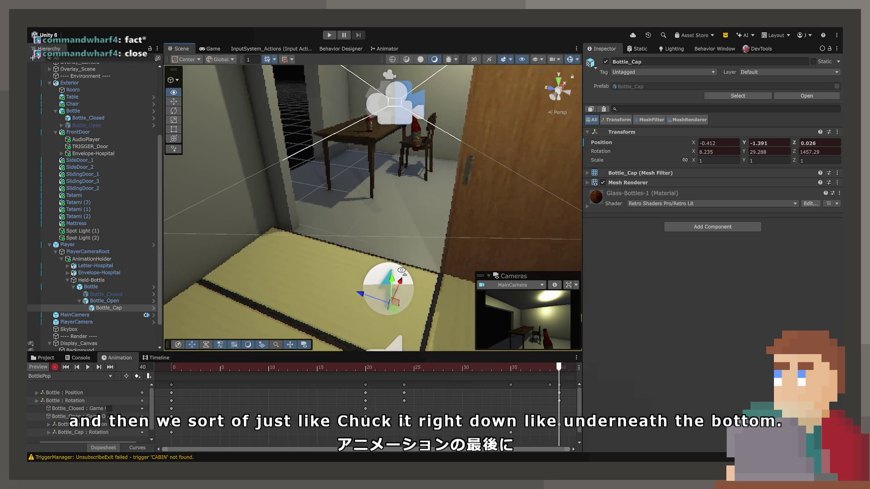
pyautogui.moveTo(559, 368); pyautogui.dragTo(215, 368)
pyautogui.press('space')
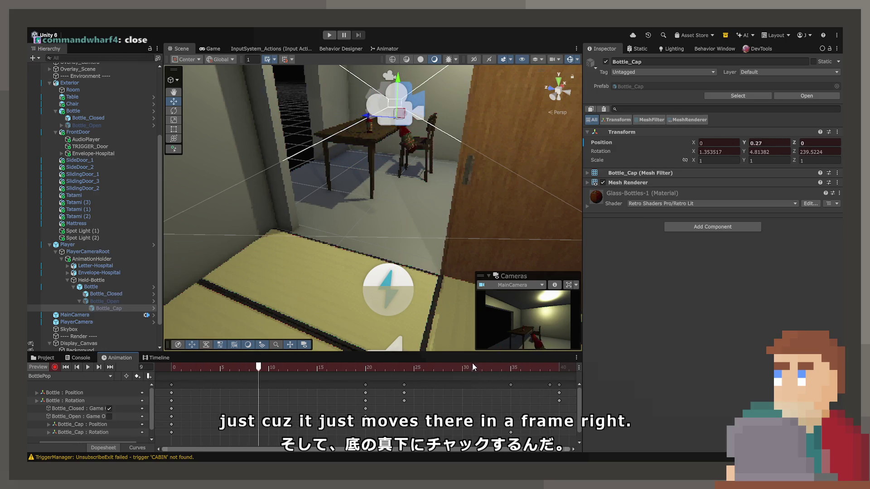
pyautogui.click(213, 49)
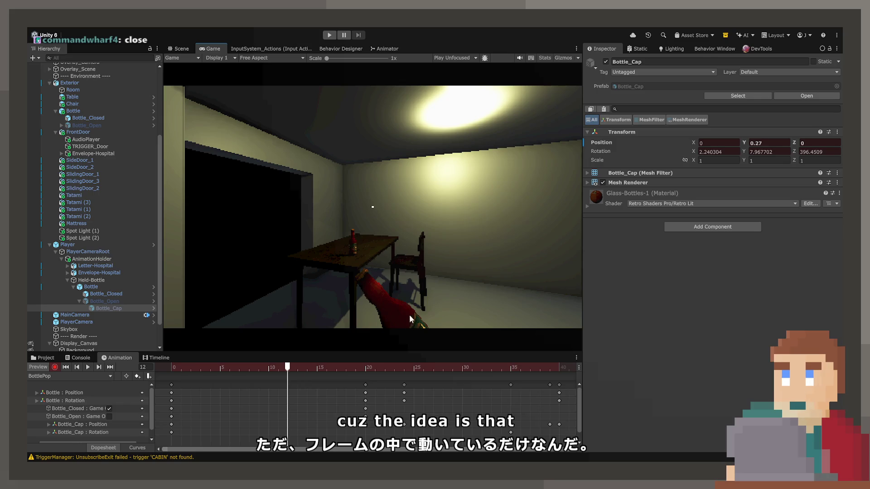
# Step: Preview BottlePop from frame 8 in the Game view, then stop and return to the Scene view
pyautogui.click(406, 368)
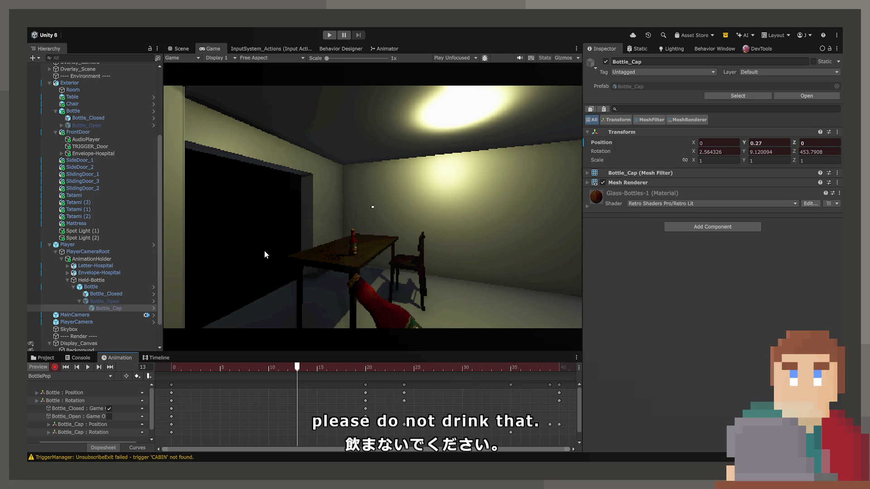
pyautogui.click(252, 367)
pyautogui.press('space')
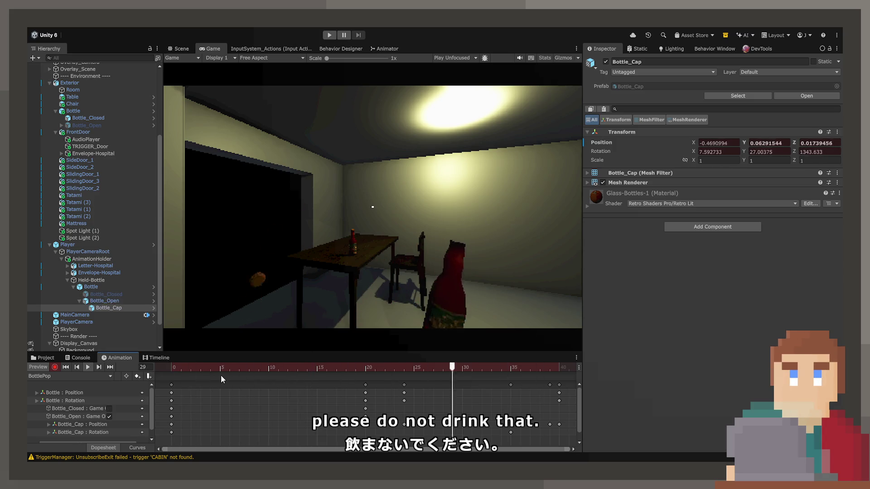
pyautogui.press('space')
pyautogui.click(179, 49)
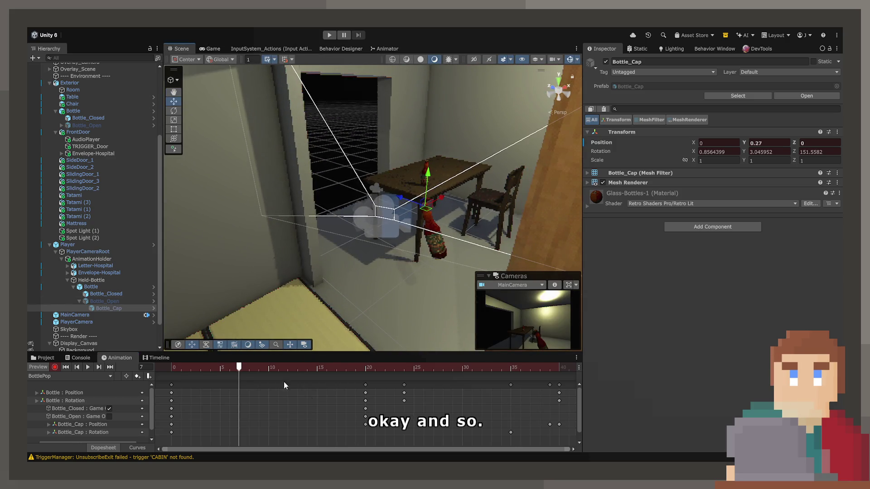
# Step: At frame 40, untick Bottle_Cap's active checkbox to hide the cap
pyautogui.scroll(-1, 430, 399)
pyautogui.click(505, 425)
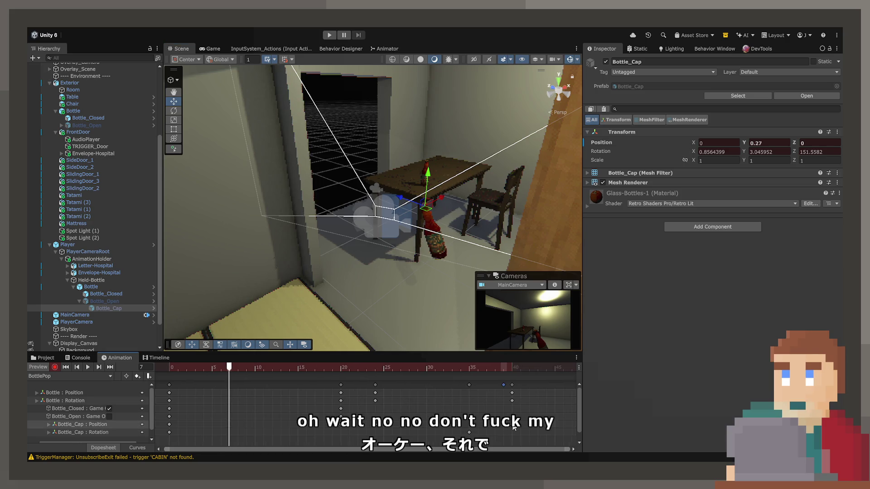
pyautogui.moveTo(508, 370)
pyautogui.mouseDown()
pyautogui.moveTo(374, 368)
pyautogui.moveTo(400, 368)
pyautogui.mouseUp()
pyautogui.click(511, 368)
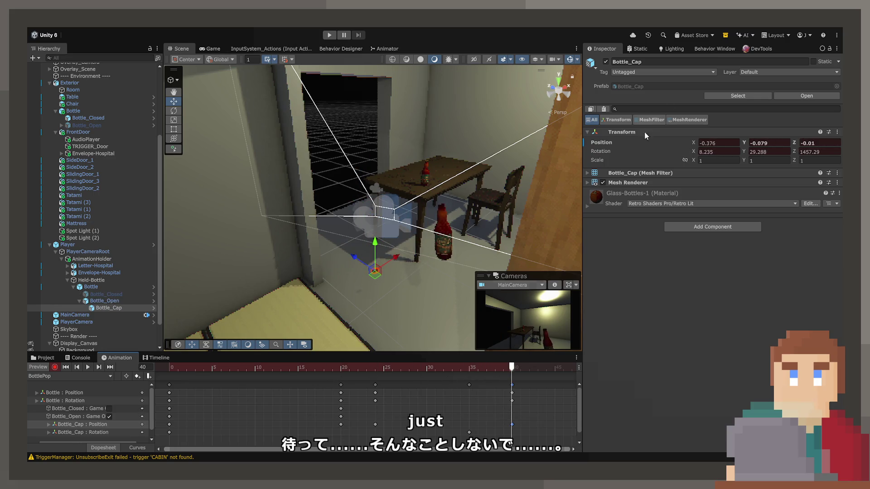
pyautogui.click(605, 62)
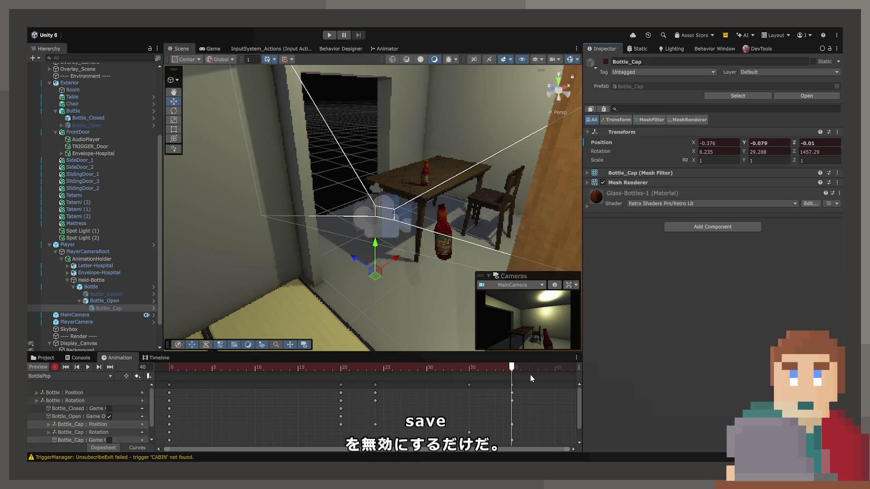
# Step: Play the clip from frame 0 to confirm the cap disappears at the end
pyautogui.click(169, 368)
pyautogui.press('space')
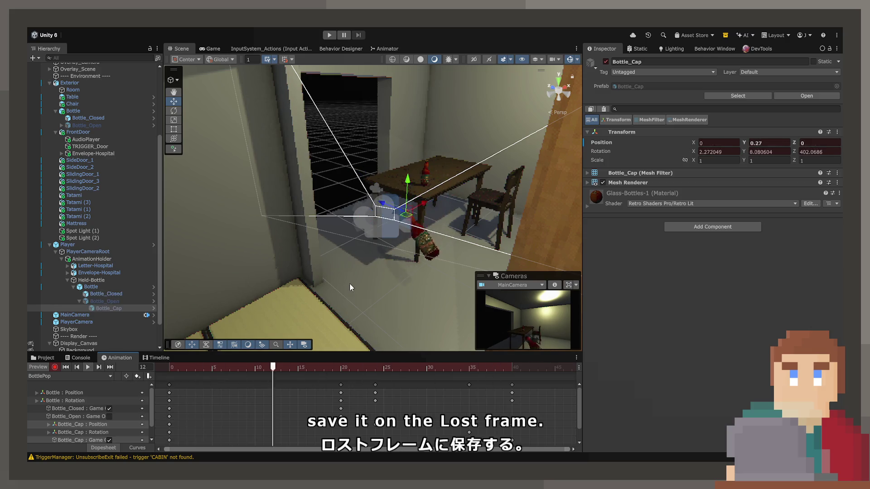
pyautogui.moveTo(349, 283); pyautogui.dragTo(406, 258)
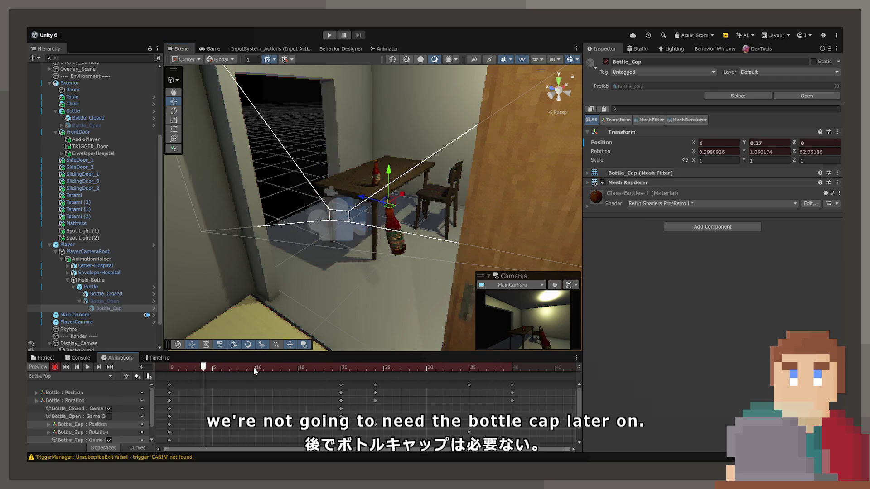
pyautogui.press('space')
pyautogui.press('space')
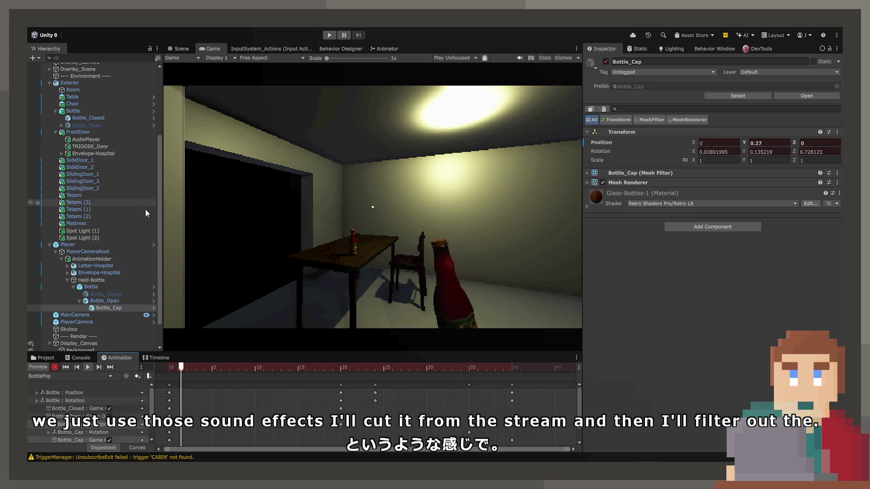
# Step: Turn off keyframe recording and move the playhead back to frame 1
pyautogui.click(54, 367)
pyautogui.click(179, 368)
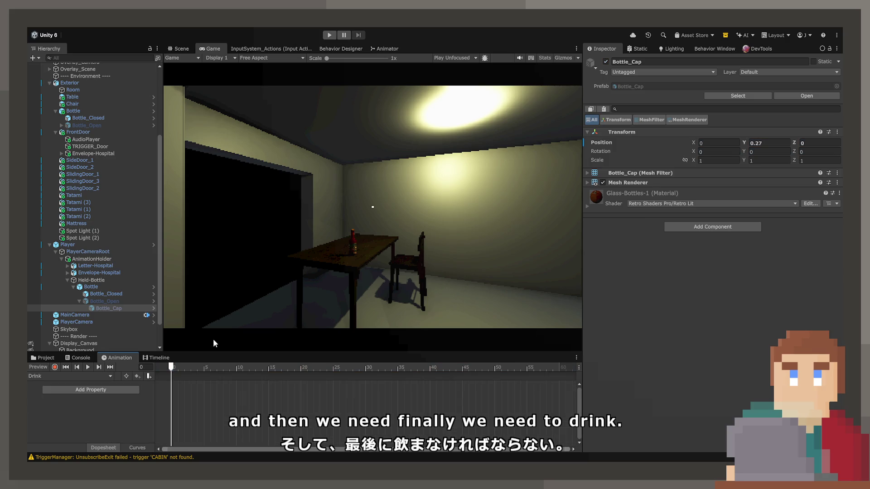
# Step: With recording on, select the bottle's final BottlePop position and rotation keys, then switch to the Drink clip
pyautogui.click(55, 367)
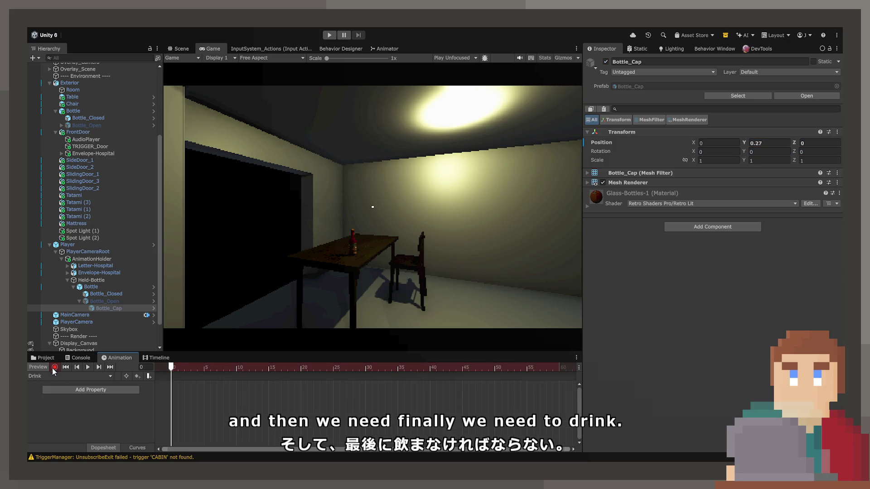
pyautogui.click(558, 376)
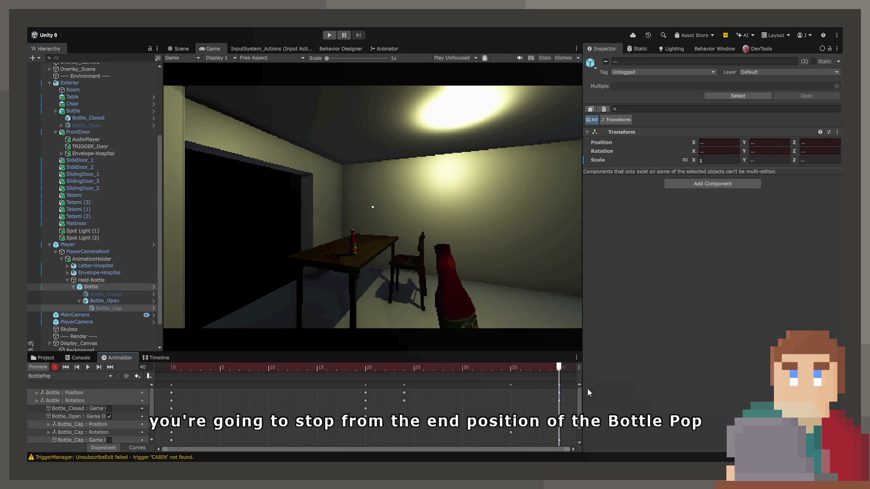
pyautogui.click(560, 393)
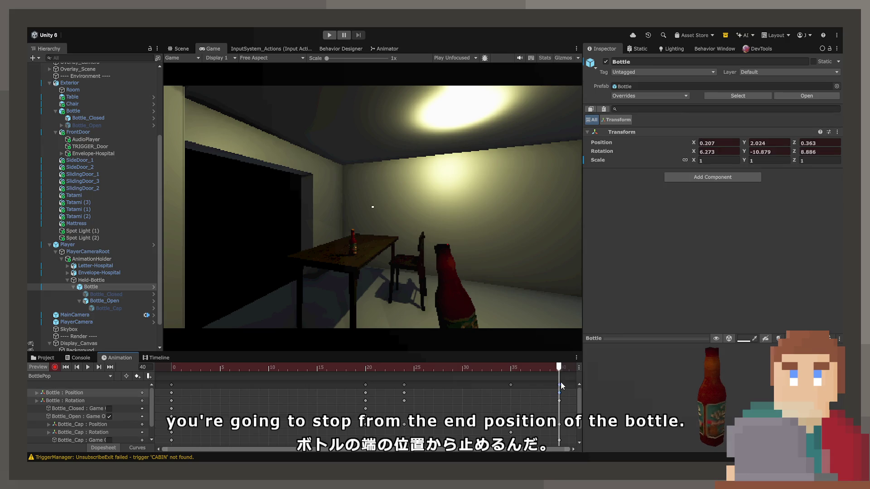
pyautogui.click(559, 400)
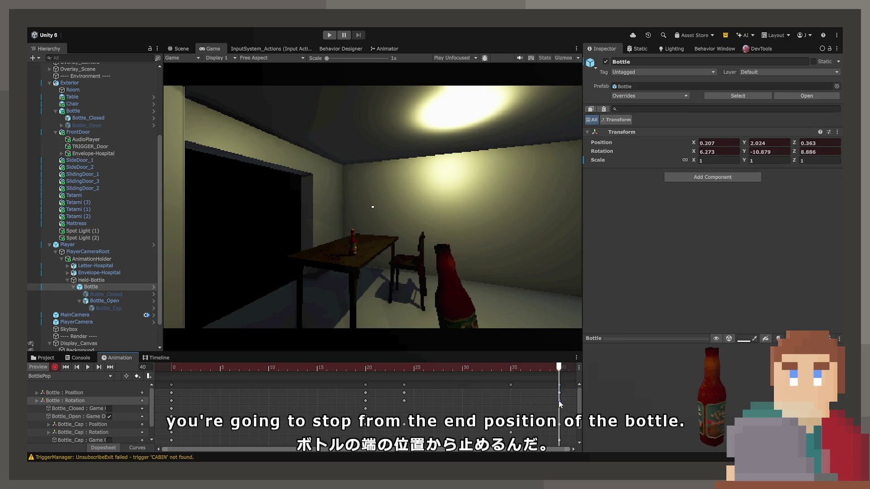
pyautogui.keyDown('shift'); pyautogui.click(560, 394); pyautogui.keyUp('shift')
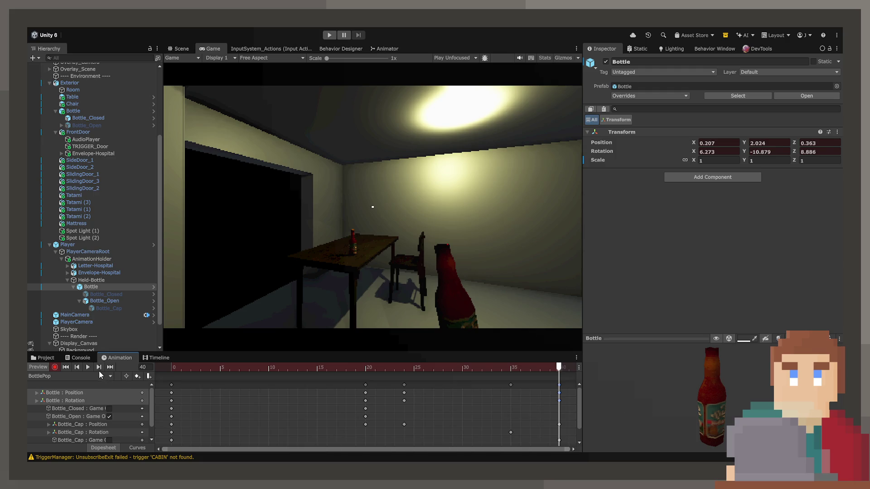
pyautogui.click(82, 377)
pyautogui.click(83, 398)
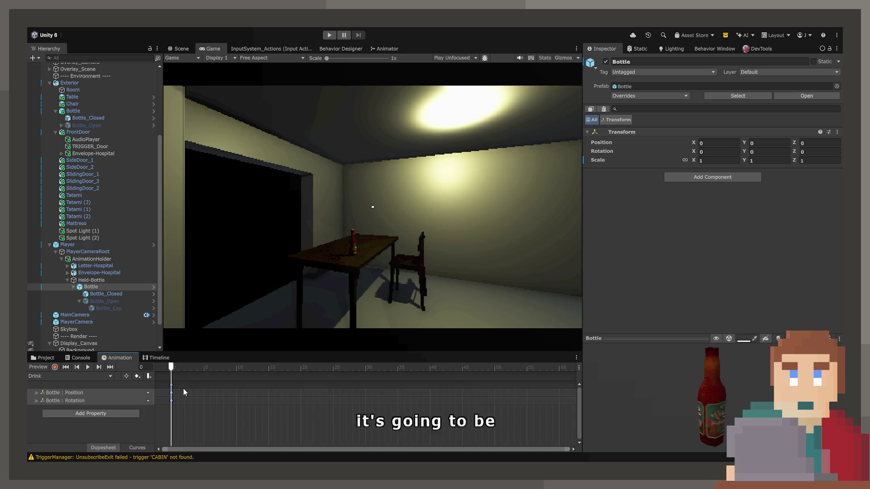
# Step: At frame 30 of the Drink clip, set the bottle's rotation to 0, 0, 0
pyautogui.moveTo(177, 368)
pyautogui.mouseDown()
pyautogui.moveTo(196, 367)
pyautogui.moveTo(171, 375)
pyautogui.mouseUp()
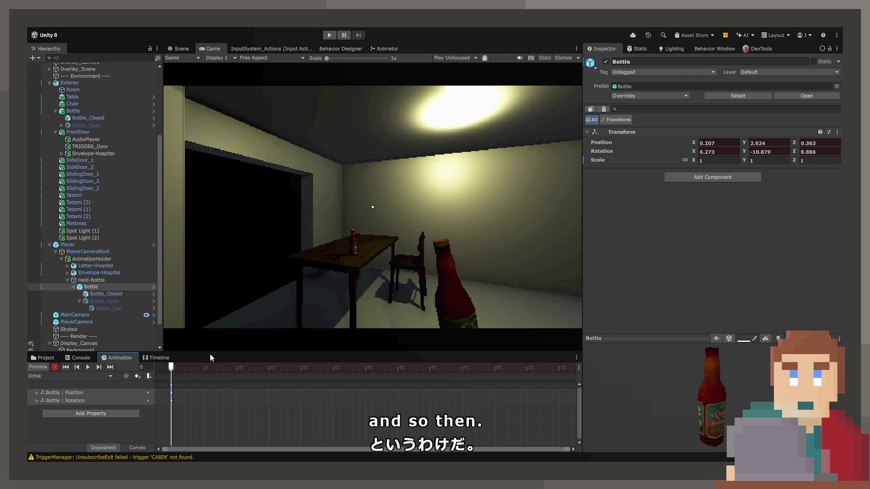
pyautogui.moveTo(188, 368); pyautogui.dragTo(355, 376)
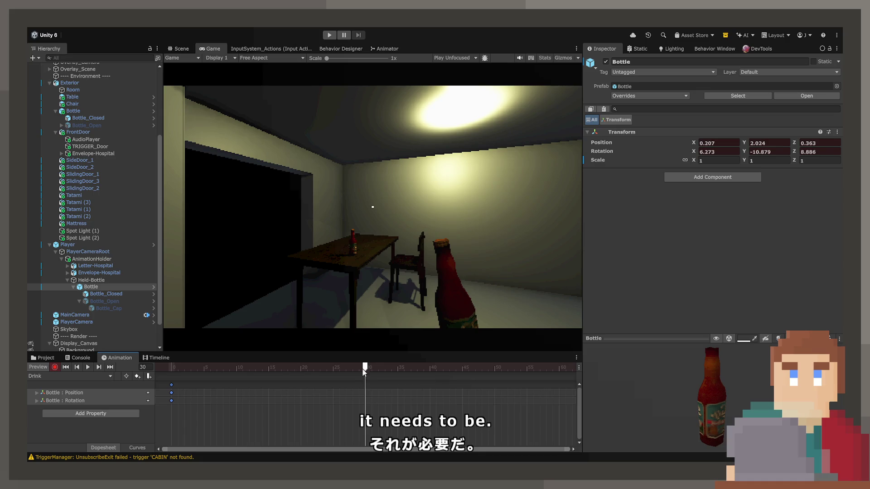
pyautogui.click(185, 48)
pyautogui.moveTo(281, 181)
pyautogui.mouseDown()
pyautogui.moveTo(327, 197)
pyautogui.moveTo(468, 178)
pyautogui.moveTo(525, 207)
pyautogui.moveTo(507, 209)
pyautogui.mouseUp()
pyautogui.press('e')
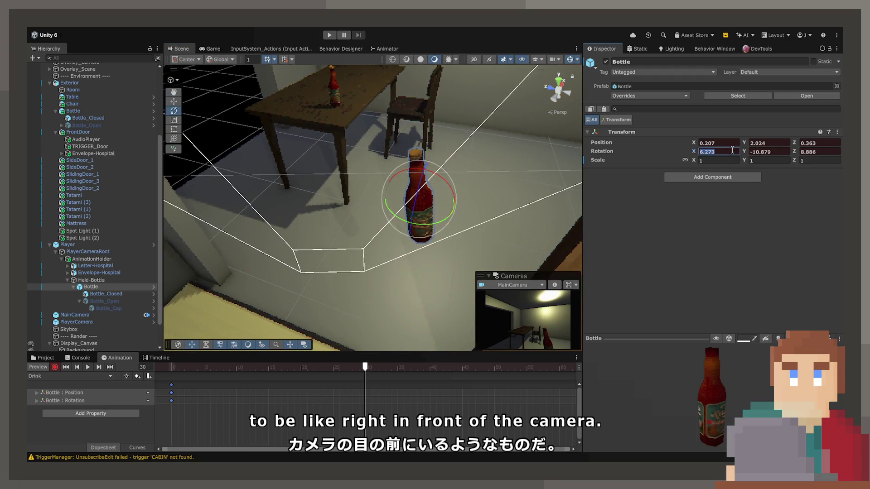
pyautogui.write('0')
pyautogui.click(755, 156)
pyautogui.write('0')
pyautogui.press('Tab')
pyautogui.write('0')
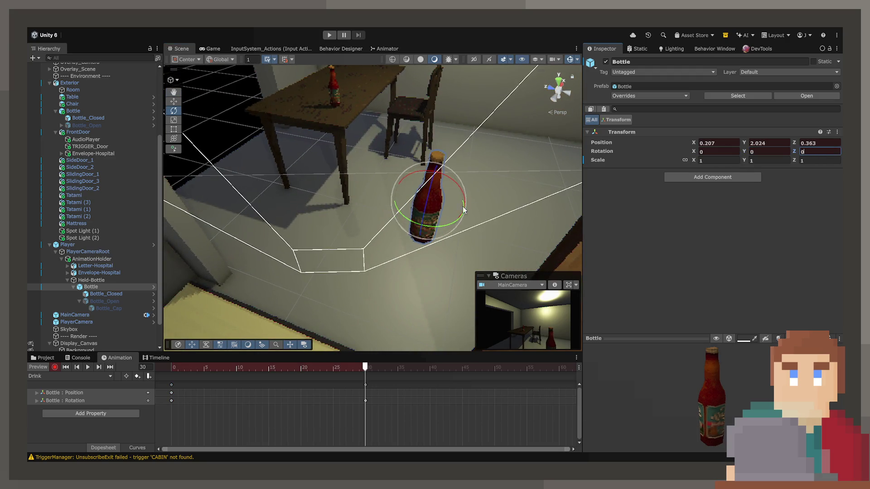
# Step: Move the bottle left to -0.044, 2.024, 0.397, then return the playhead to frame 0
pyautogui.click(174, 102)
pyautogui.moveTo(433, 207); pyautogui.dragTo(344, 206)
pyautogui.moveTo(345, 206); pyautogui.dragTo(352, 194)
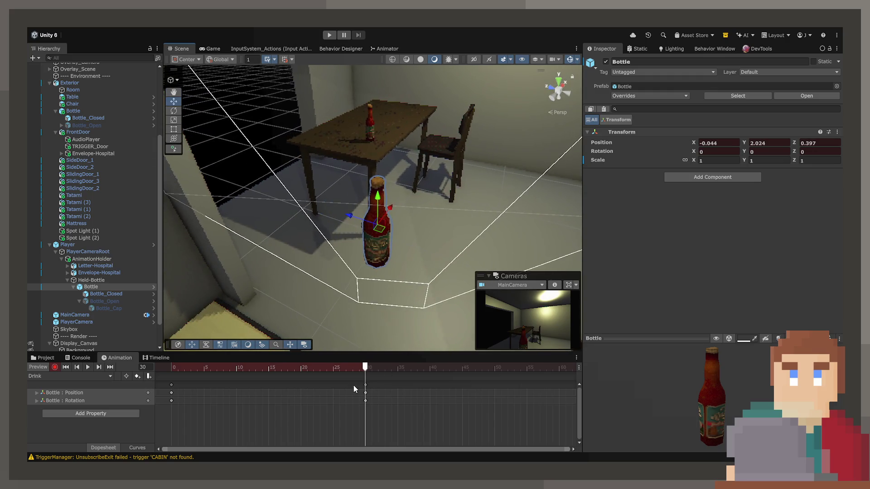
pyautogui.moveTo(367, 374); pyautogui.dragTo(172, 368)
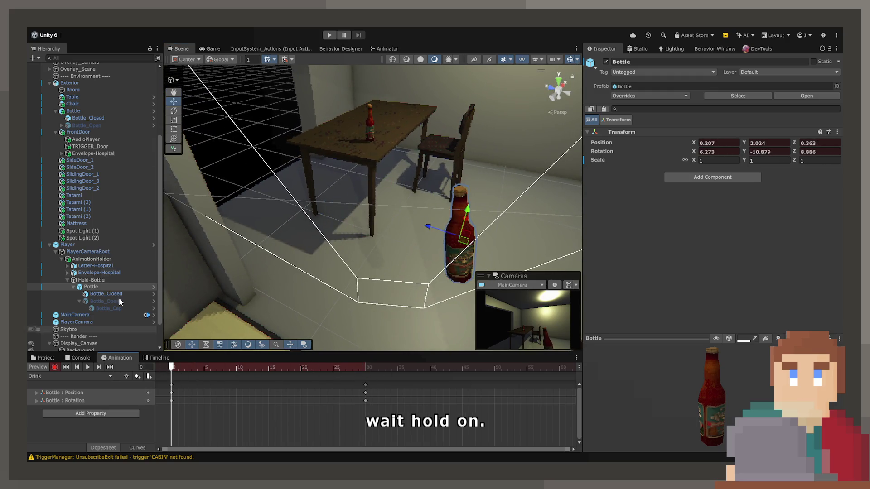
pyautogui.click(84, 262)
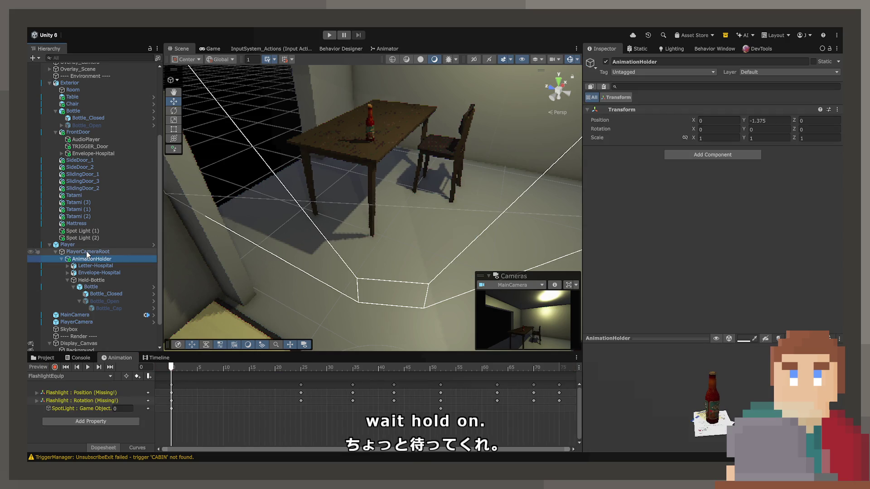
# Step: Select Held-Bottle, load its Drink clip in the Animation window and scrub to frame 23
pyautogui.click(96, 266)
pyautogui.click(96, 273)
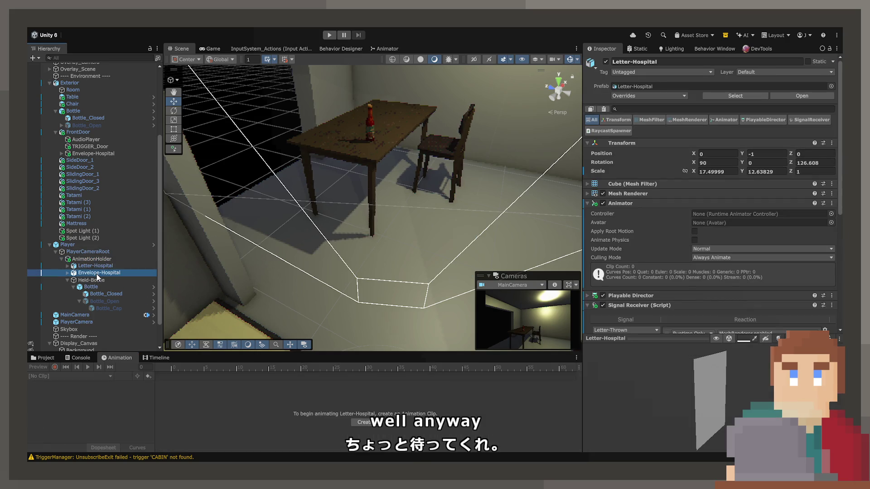
pyautogui.click(93, 281)
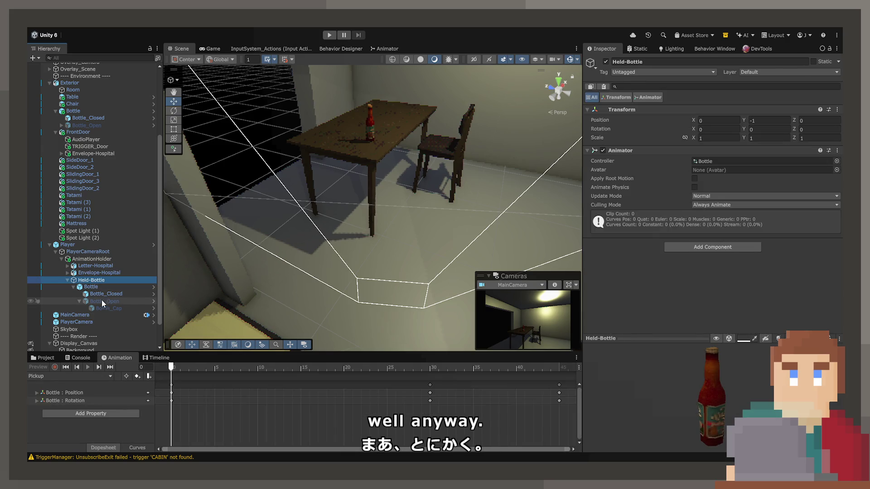
pyautogui.click(99, 377)
pyautogui.click(96, 393)
pyautogui.moveTo(181, 367); pyautogui.dragTo(487, 368)
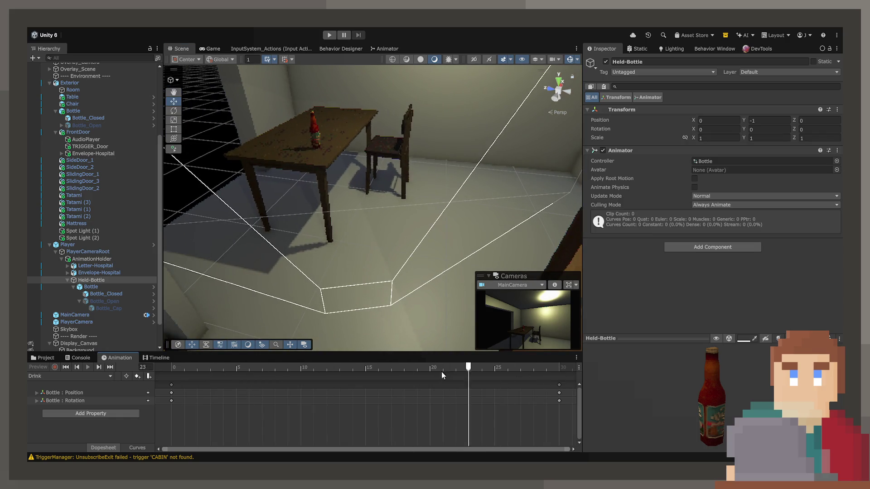
# Step: Reselect the Held-Bottle parent and show the Bottle animator state graph
pyautogui.click(90, 287)
pyautogui.click(91, 280)
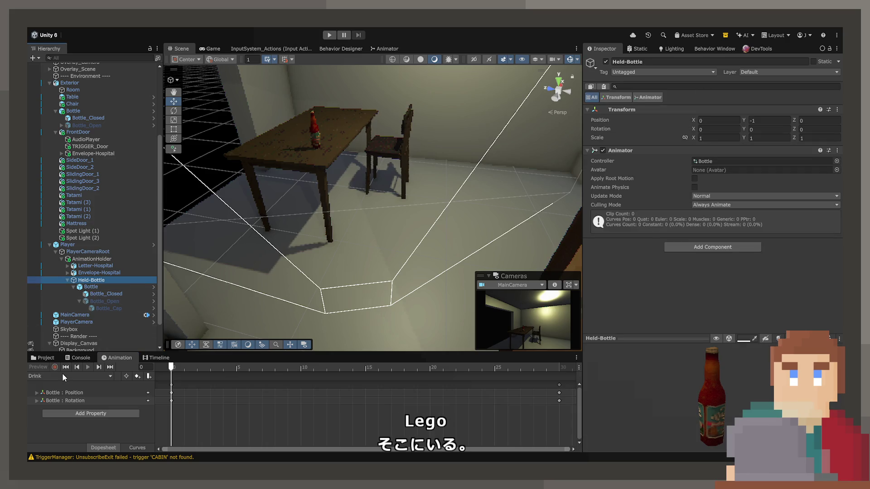
pyautogui.click(395, 48)
# Step: Align the Drink state under BottlePop and inspect both states
pyautogui.moveTo(414, 325); pyautogui.dragTo(395, 320)
pyautogui.click(407, 278)
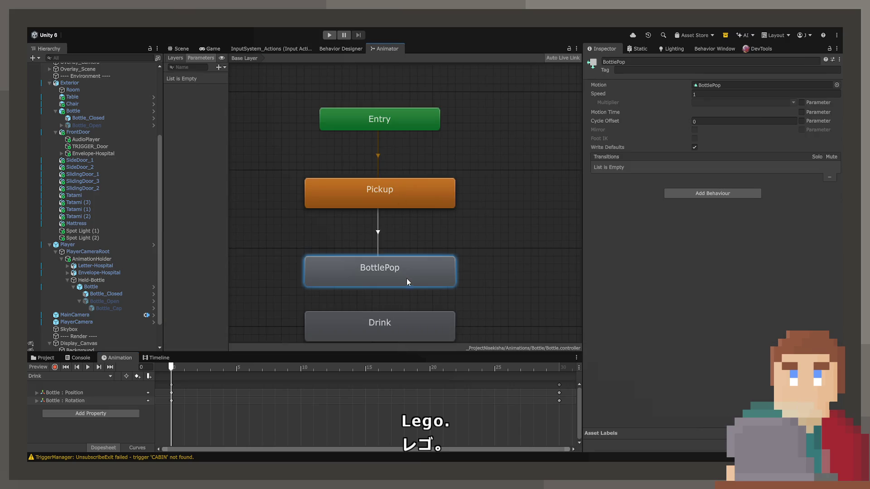
pyautogui.scroll(-5, 394, 324)
pyautogui.click(386, 245)
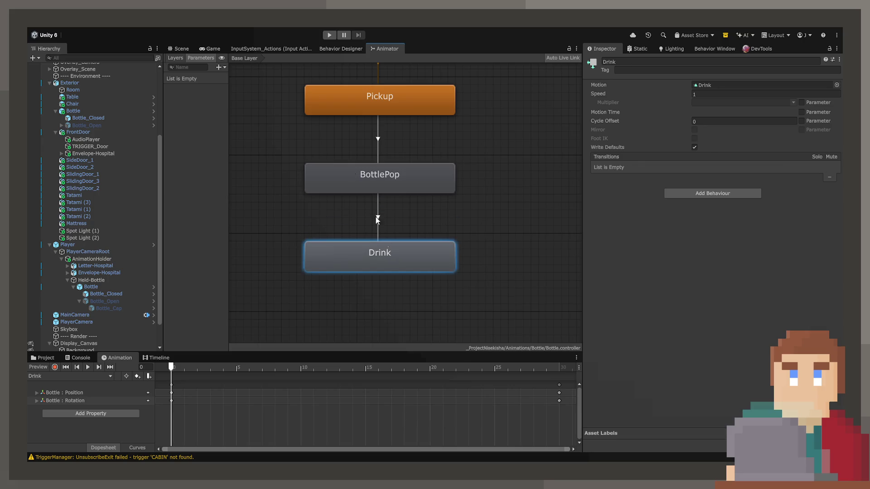
# Step: Return to the Scene view and select the Bottle object
pyautogui.click(182, 49)
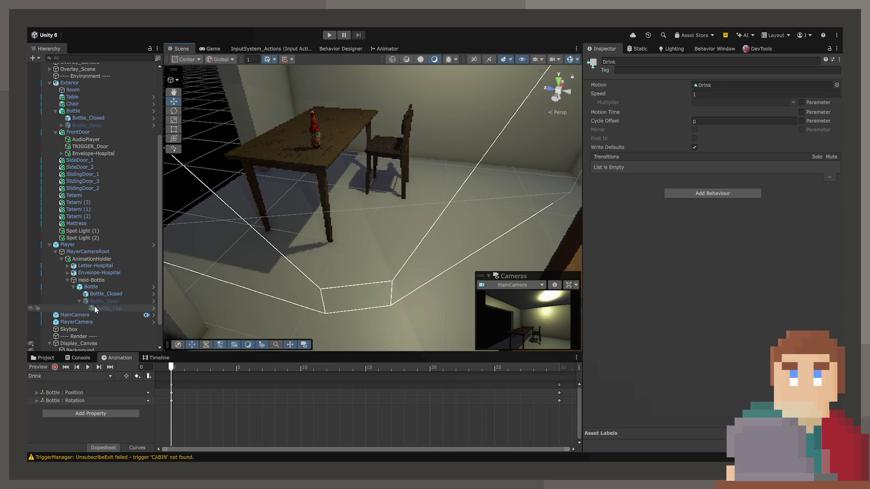
pyautogui.click(98, 294)
pyautogui.click(102, 287)
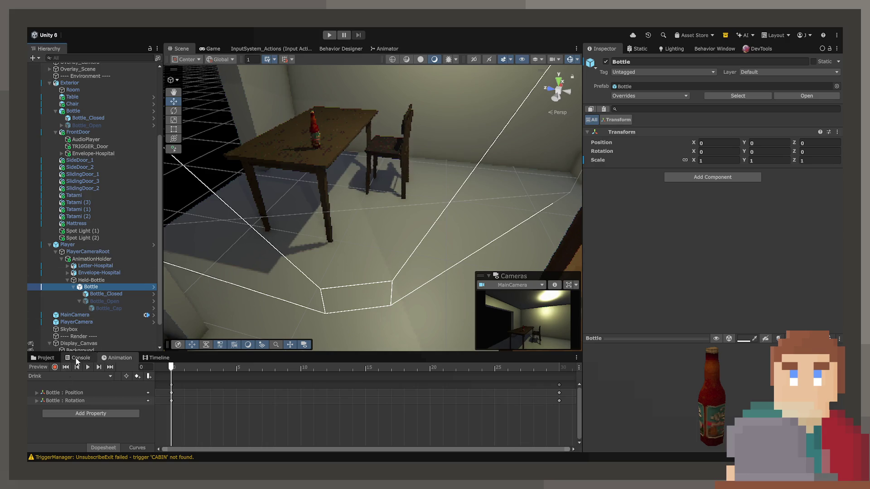
# Step: At frame 30, tip the bottle to about -68° on local X and raise it toward the camera
pyautogui.moveTo(175, 368)
pyautogui.mouseDown()
pyautogui.moveTo(333, 368)
pyautogui.moveTo(259, 382)
pyautogui.moveTo(559, 390)
pyautogui.mouseUp()
pyautogui.moveTo(358, 244); pyautogui.dragTo(332, 237)
pyautogui.moveTo(363, 277); pyautogui.dragTo(378, 274)
pyautogui.click(173, 111)
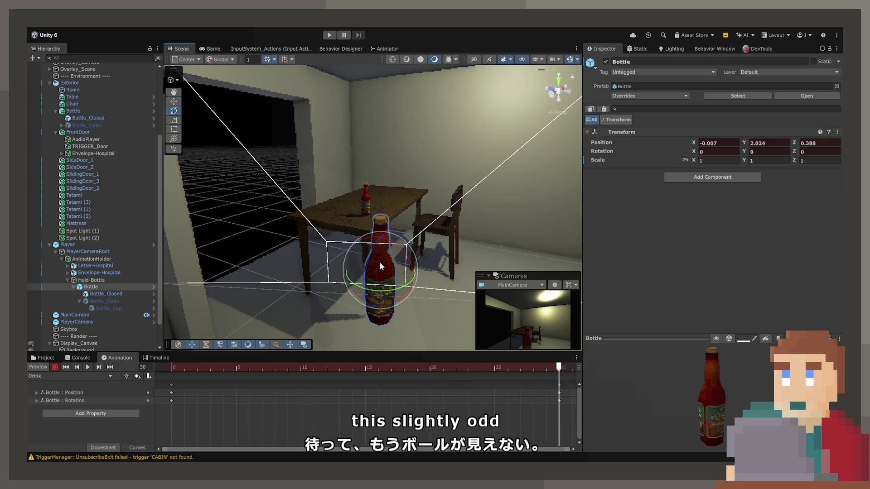
pyautogui.click(221, 60)
pyautogui.moveTo(381, 265)
pyautogui.mouseDown()
pyautogui.moveTo(379, 314)
pyautogui.moveTo(421, 273)
pyautogui.mouseUp()
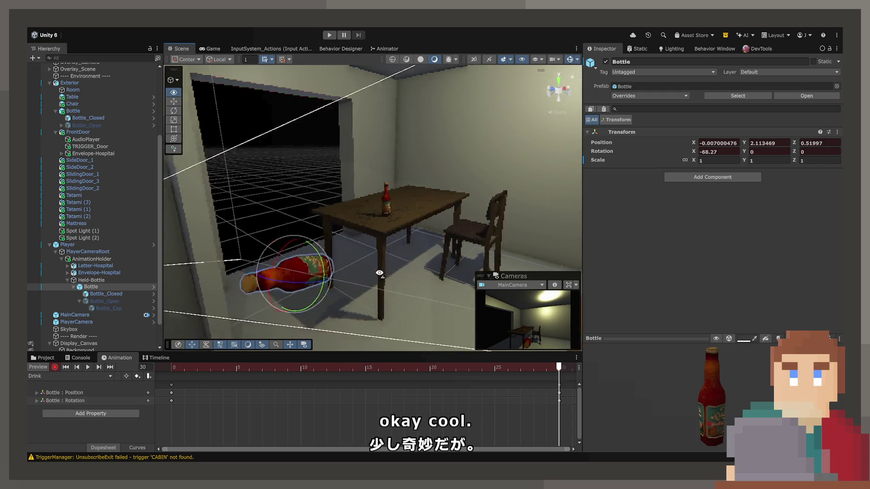
pyautogui.click(176, 102)
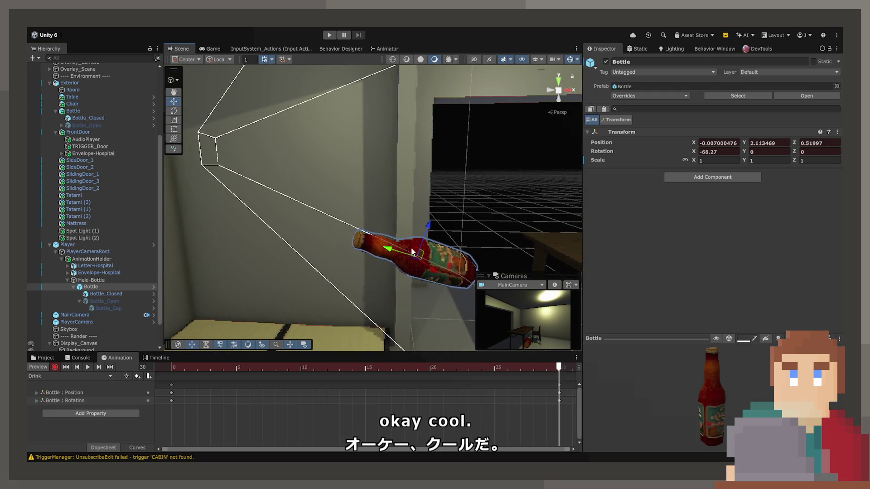
pyautogui.moveTo(419, 256)
pyautogui.mouseDown()
pyautogui.moveTo(392, 217)
pyautogui.moveTo(372, 208)
pyautogui.moveTo(335, 213)
pyautogui.moveTo(346, 207)
pyautogui.mouseUp()
# Step: Orbit the scene and check the tilted bottle from the player camera
pyautogui.click(174, 111)
pyautogui.moveTo(317, 258)
pyautogui.mouseDown()
pyautogui.moveTo(485, 284)
pyautogui.moveTo(453, 264)
pyautogui.mouseUp()
pyautogui.click(222, 50)
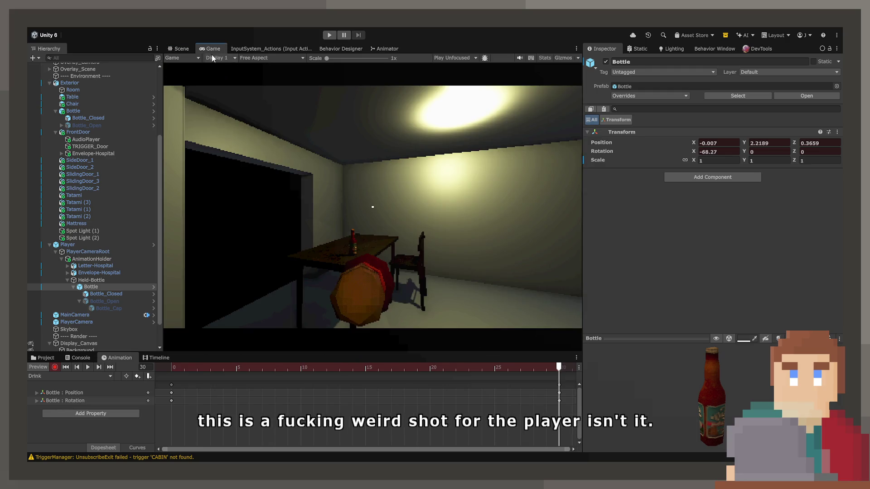
pyautogui.click(181, 48)
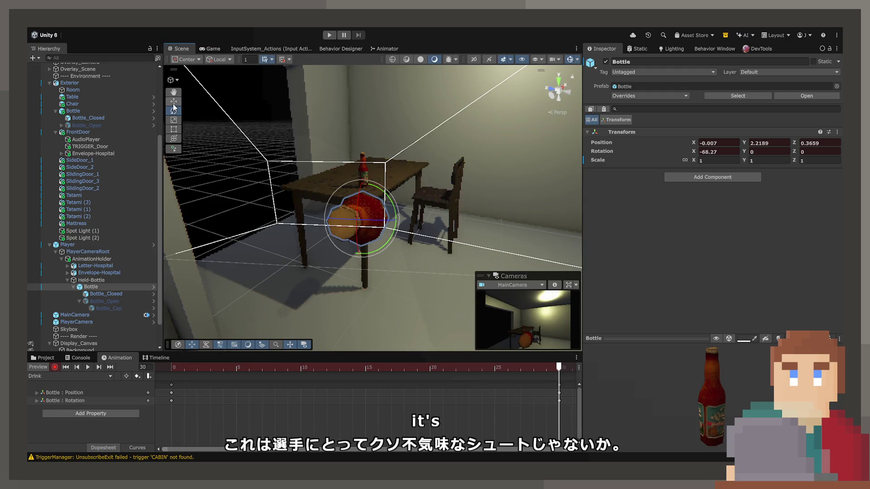
# Step: Slide the bottle right until centred in the Game view, then drag the frame-30 keys earlier
pyautogui.press('w')
pyautogui.moveTo(400, 218); pyautogui.dragTo(405, 222)
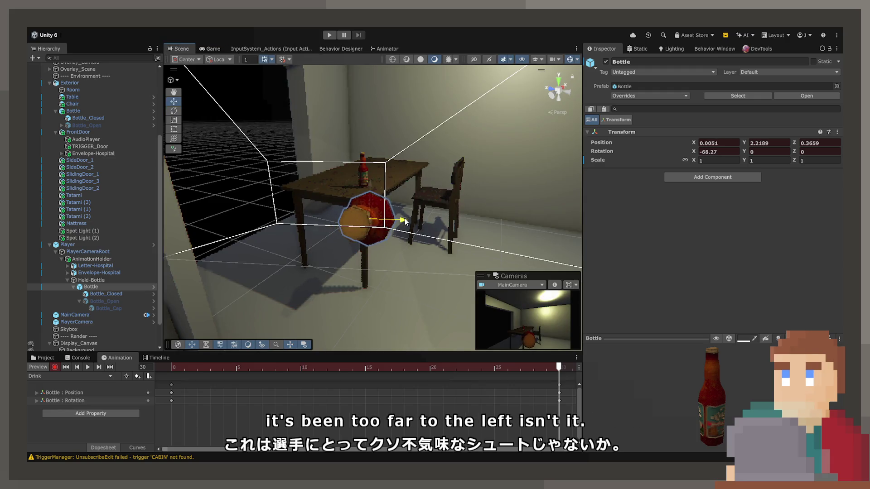
pyautogui.click(217, 48)
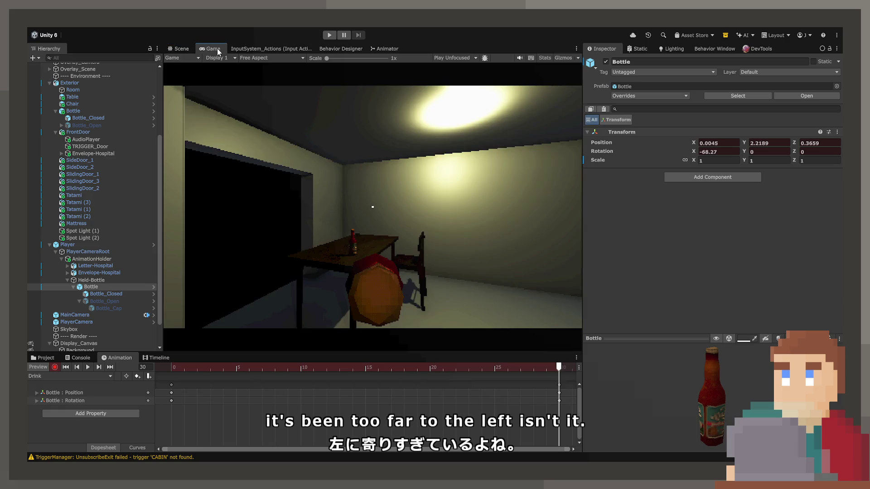
pyautogui.click(171, 47)
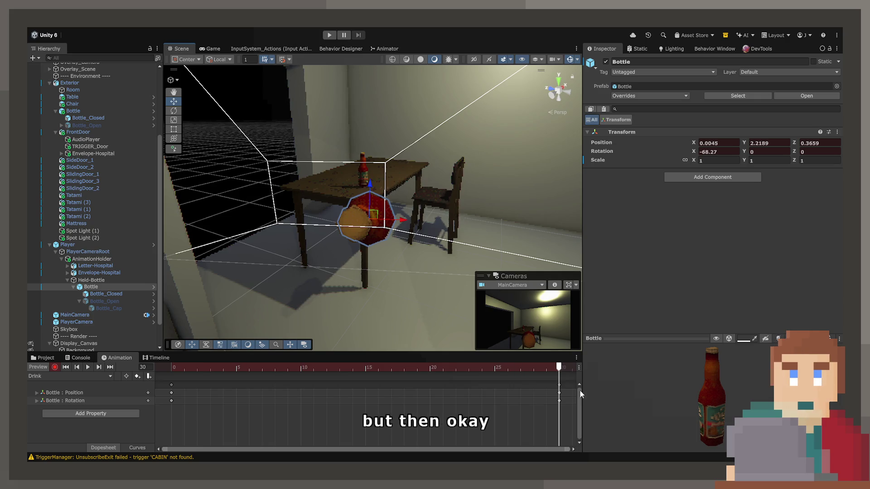
pyautogui.moveTo(559, 385); pyautogui.dragTo(300, 384)
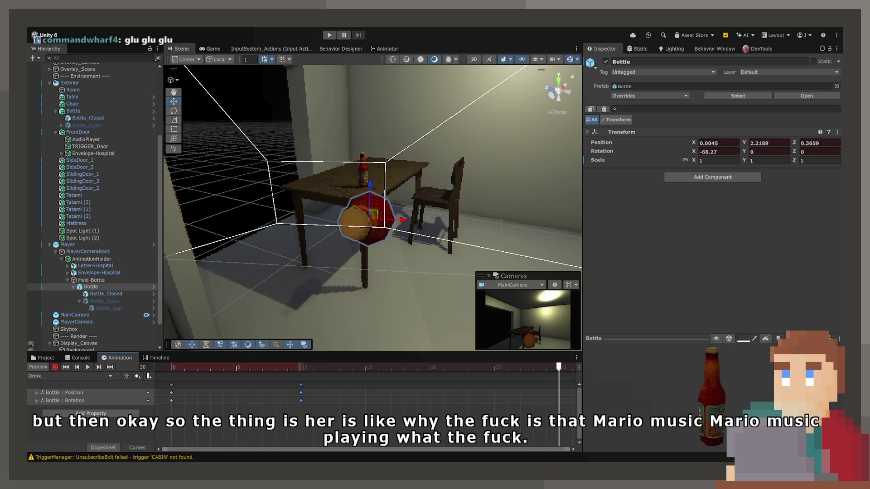
# Step: Further into the clip, tip the bottle to about -82° and raise it slightly
pyautogui.moveTo(444, 368)
pyautogui.mouseDown()
pyautogui.moveTo(447, 376)
pyautogui.moveTo(495, 375)
pyautogui.moveTo(382, 373)
pyautogui.moveTo(428, 379)
pyautogui.mouseUp()
pyautogui.press('e')
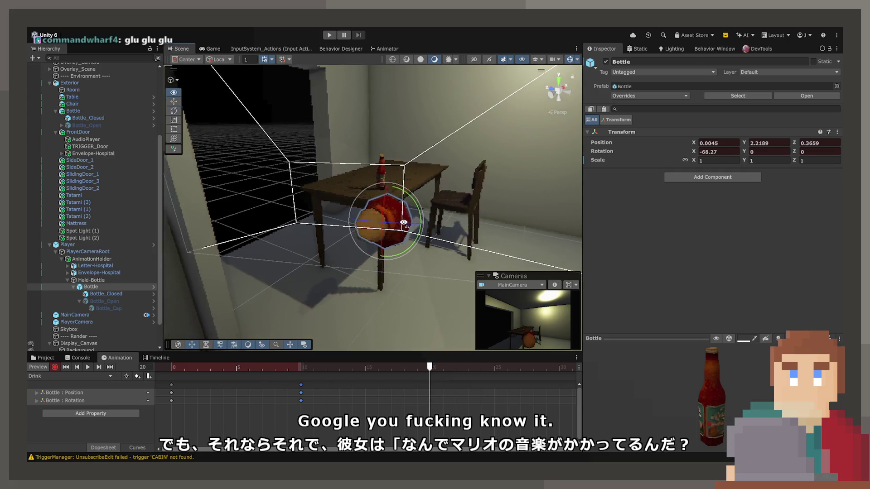
pyautogui.moveTo(293, 136); pyautogui.dragTo(290, 145)
pyautogui.press('w')
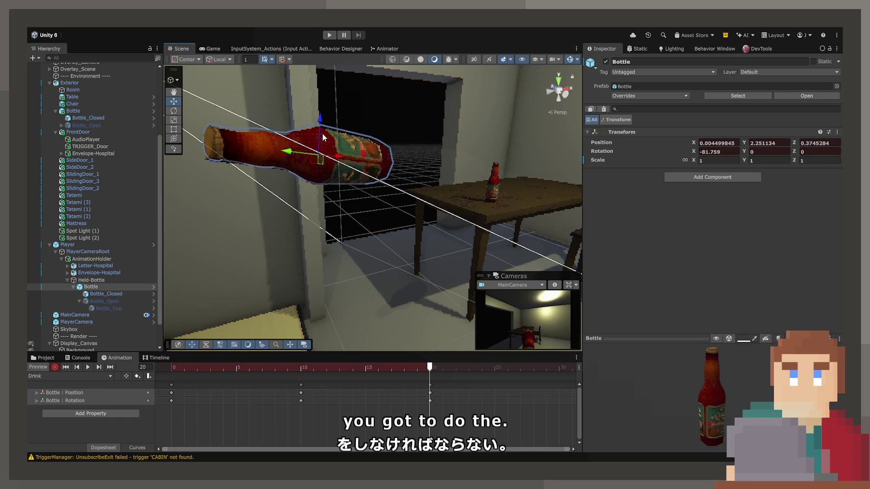
pyautogui.click(219, 59)
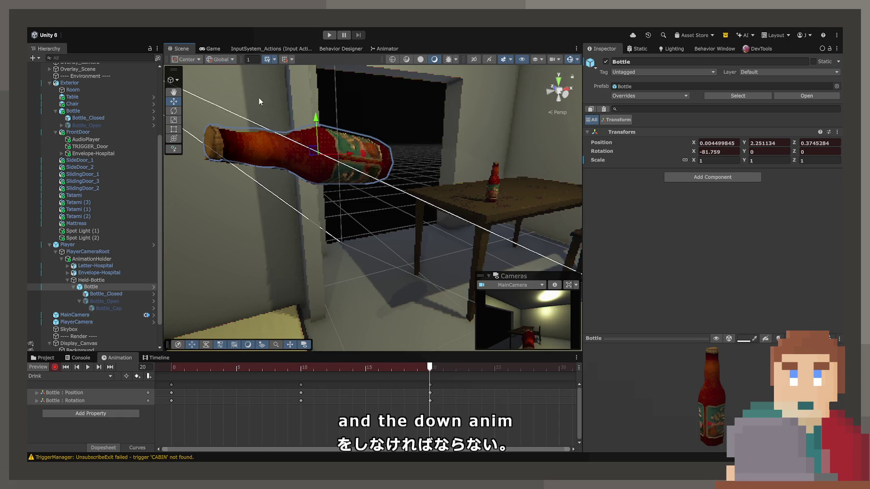
pyautogui.moveTo(318, 119); pyautogui.dragTo(316, 102)
# Step: Paste the ending keys at frame 30 and play the Drink clip
pyautogui.moveTo(429, 366)
pyautogui.mouseDown()
pyautogui.moveTo(313, 366)
pyautogui.moveTo(467, 370)
pyautogui.moveTo(290, 379)
pyautogui.mouseUp()
pyautogui.click(468, 368)
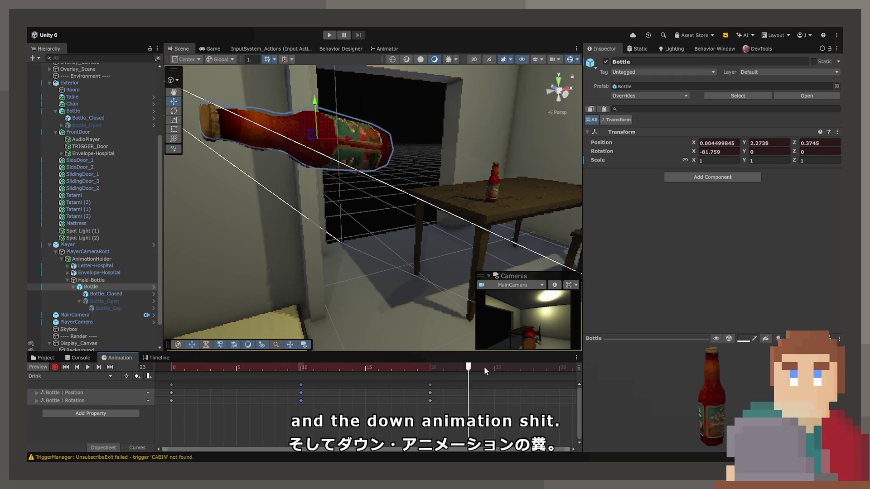
pyautogui.hotkey('ctrl', 'v')
pyautogui.press('space')
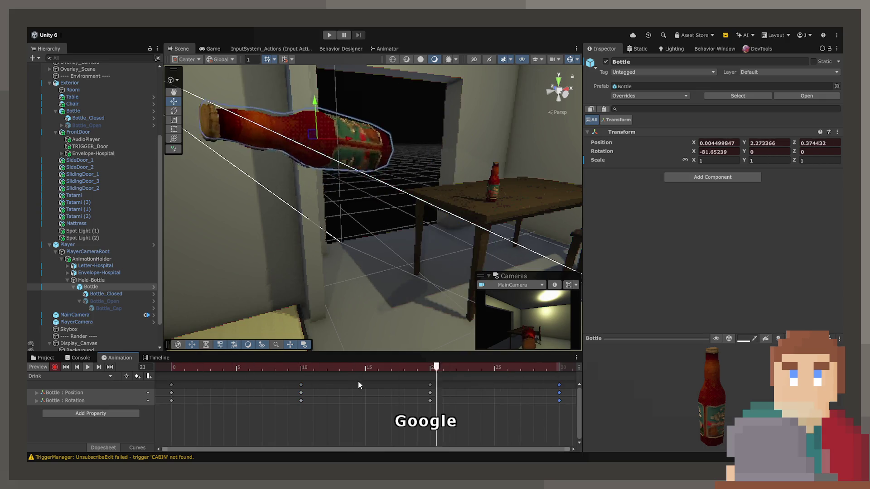
# Step: Watch the drink from the player camera and add bottle keys at frame 10
pyautogui.click(209, 49)
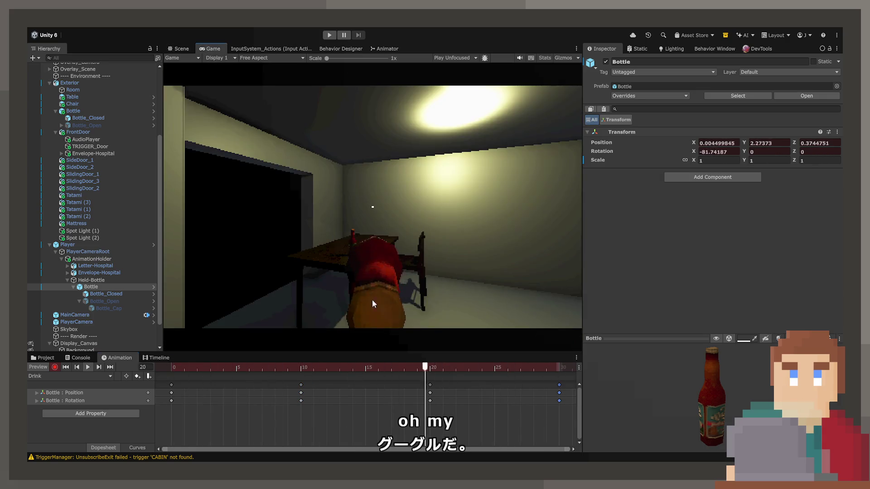
pyautogui.scroll(-2, 382, 401)
pyautogui.click(230, 368)
pyautogui.moveTo(230, 368)
pyautogui.mouseDown()
pyautogui.moveTo(390, 367)
pyautogui.moveTo(165, 367)
pyautogui.moveTo(355, 367)
pyautogui.moveTo(141, 379)
pyautogui.moveTo(285, 366)
pyautogui.moveTo(239, 370)
pyautogui.moveTo(265, 371)
pyautogui.mouseUp()
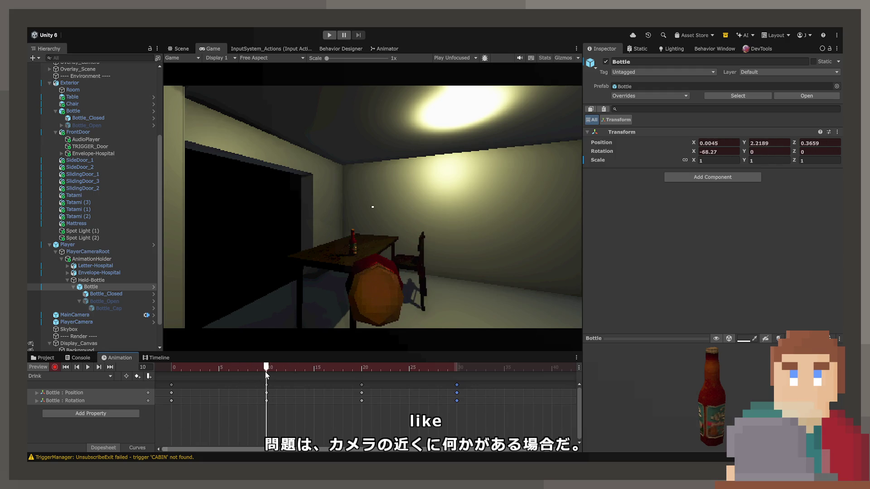
pyautogui.press(',')
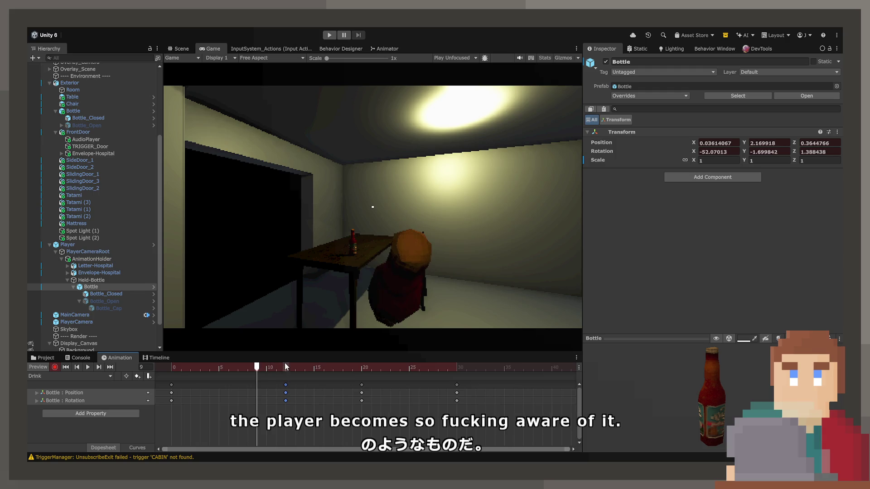
pyautogui.click(266, 368)
pyautogui.hotkey('ctrl', 'v')
# Step: Tilt the bottle further toward the camera in the Scene view, then scrub to frame 28
pyautogui.click(179, 49)
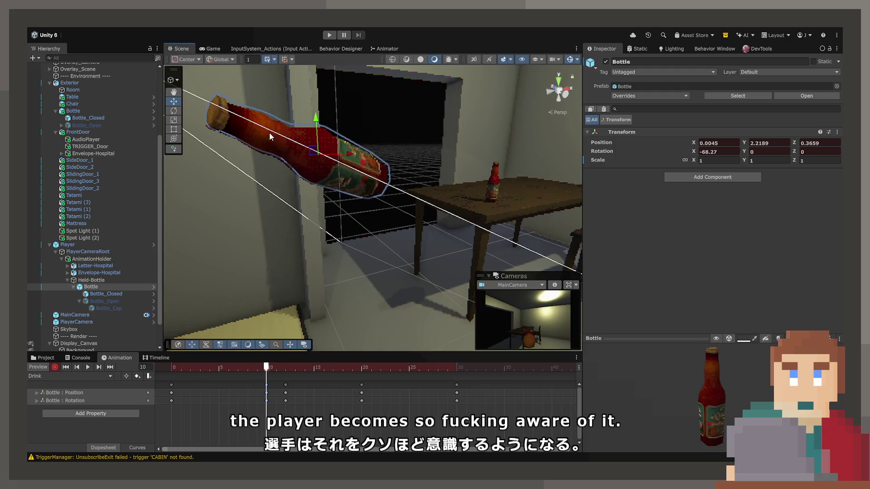
pyautogui.press('e')
pyautogui.press('f')
pyautogui.moveTo(393, 202); pyautogui.dragTo(391, 203)
pyautogui.moveTo(284, 369)
pyautogui.mouseDown()
pyautogui.moveTo(213, 372)
pyautogui.moveTo(438, 381)
pyautogui.mouseUp()
pyautogui.scroll(-4, 290, 401)
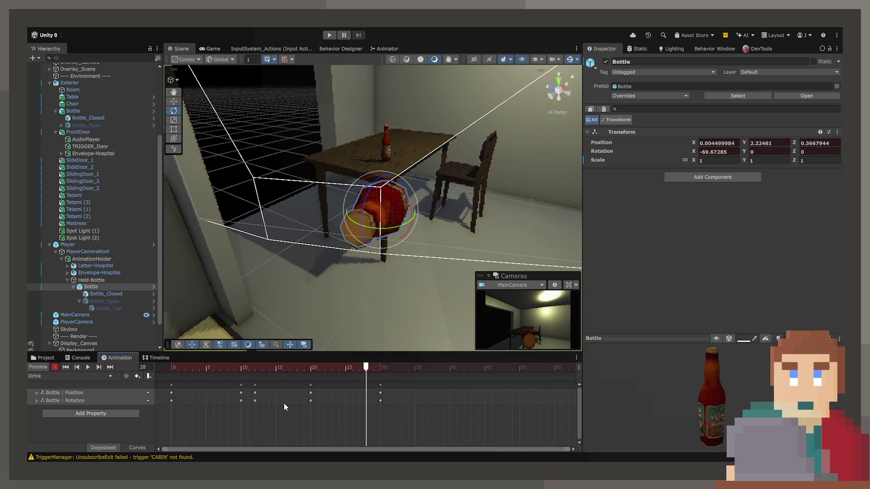
# Step: Select the frame 10–30 keys and drag them later in the Dopesheet
pyautogui.click(229, 386)
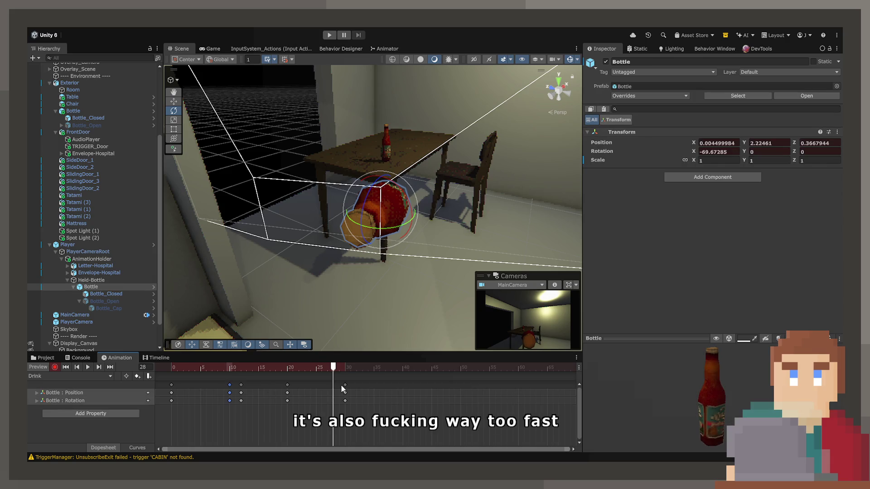
pyautogui.click(229, 386)
pyautogui.keyDown('shift'); pyautogui.click(345, 385); pyautogui.keyUp('shift')
pyautogui.moveTo(346, 385); pyautogui.dragTo(464, 383)
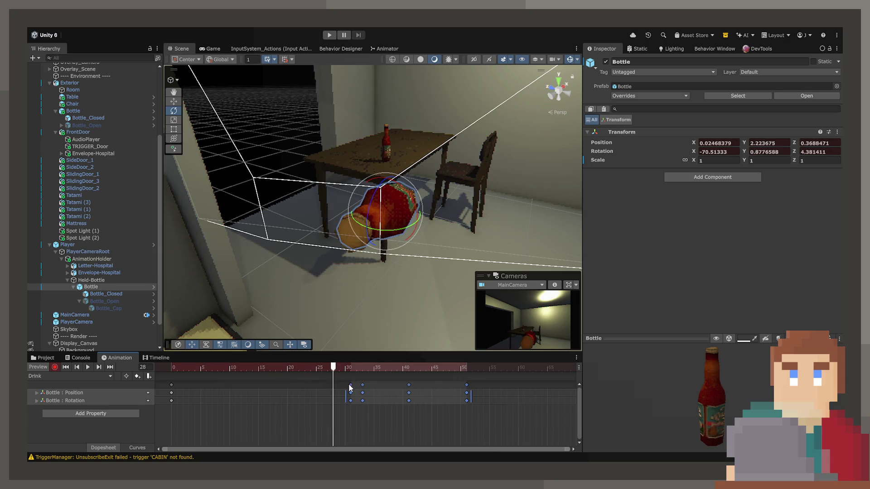
# Step: Near frame 30, nudge the bottle down-left in Local space and replay the clip
pyautogui.press('space')
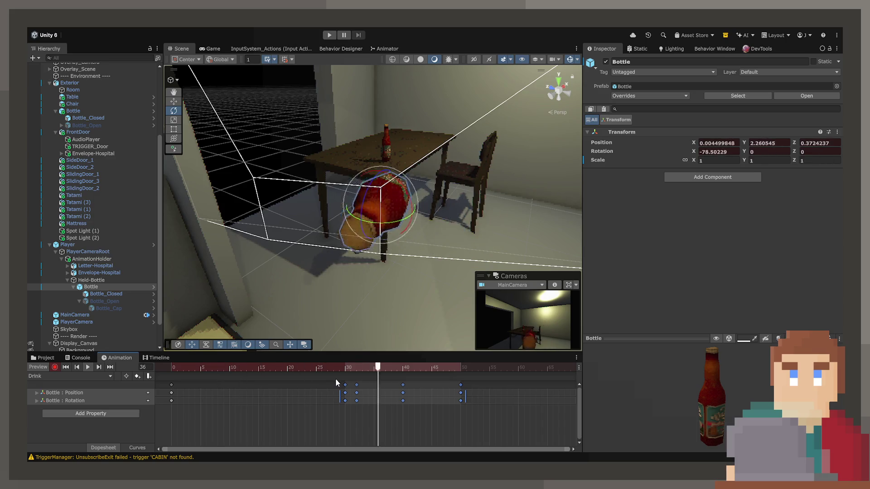
pyautogui.click(343, 371)
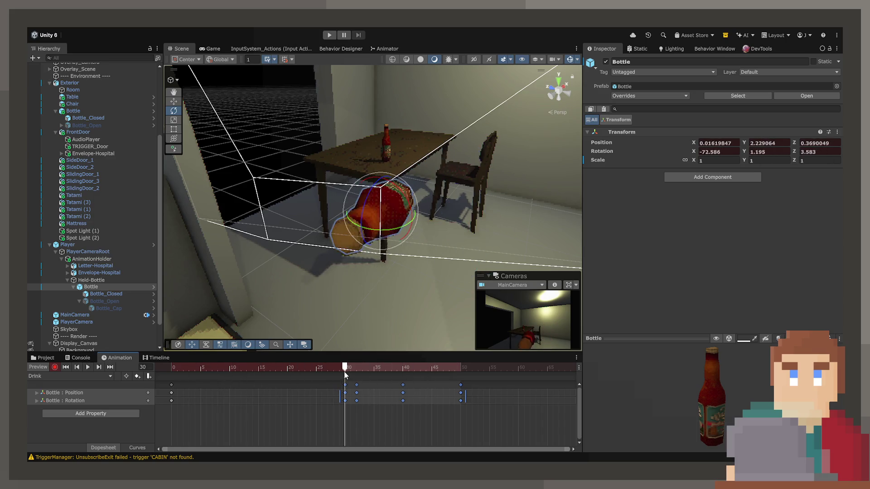
pyautogui.moveTo(344, 371)
pyautogui.mouseDown()
pyautogui.moveTo(363, 367)
pyautogui.moveTo(344, 371)
pyautogui.mouseUp()
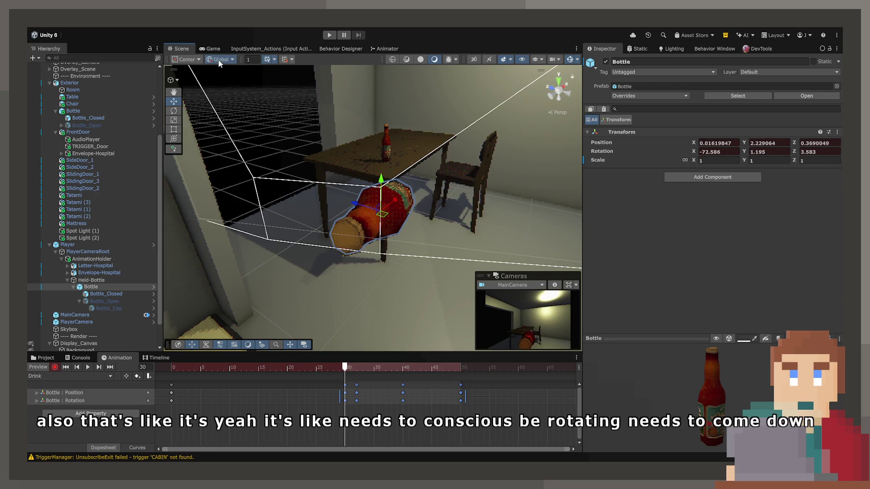
pyautogui.press('x')
pyautogui.moveTo(385, 211); pyautogui.dragTo(377, 215)
pyautogui.press('space')
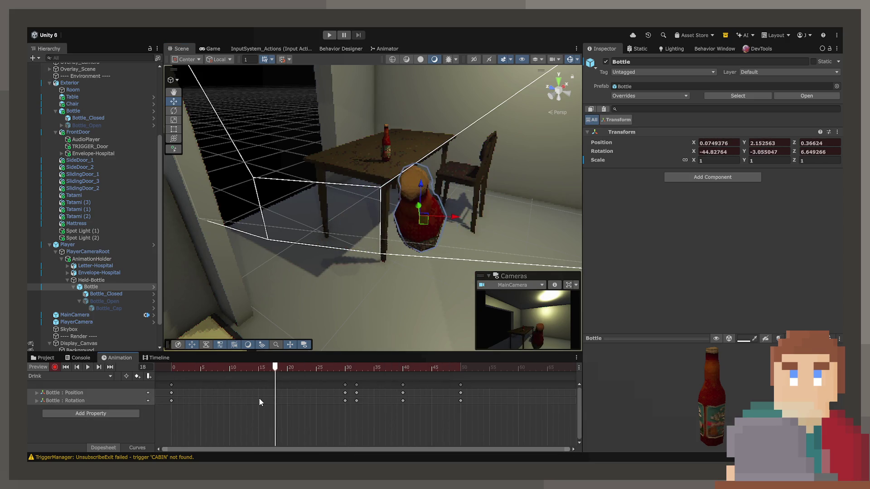
# Step: Retime the raised-pose keys back to frame 30 and judge the motion in the Game view
pyautogui.click(357, 385)
pyautogui.moveTo(358, 385); pyautogui.dragTo(375, 389)
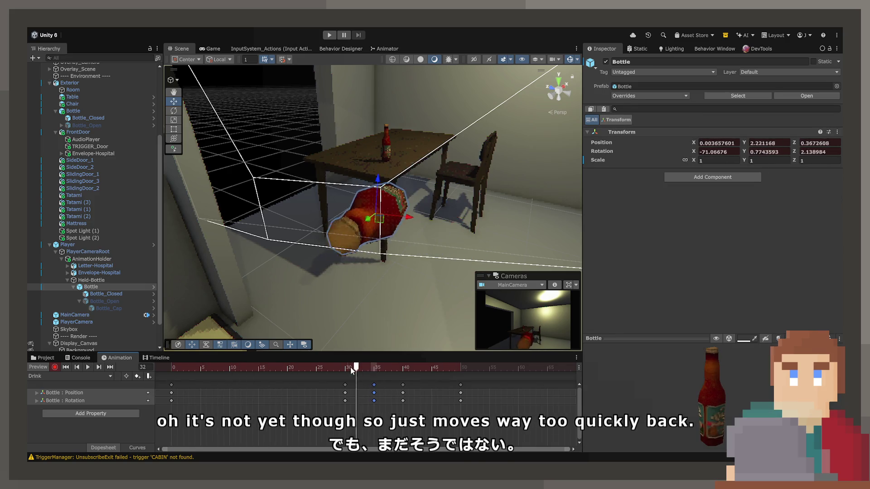
pyautogui.moveTo(346, 386)
pyautogui.mouseDown()
pyautogui.moveTo(374, 381)
pyautogui.moveTo(341, 384)
pyautogui.mouseUp()
pyautogui.press('space')
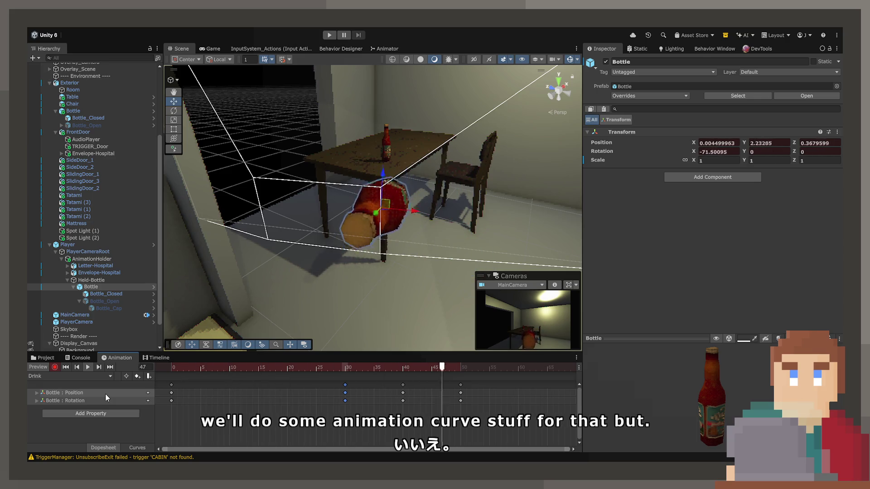
pyautogui.click(208, 50)
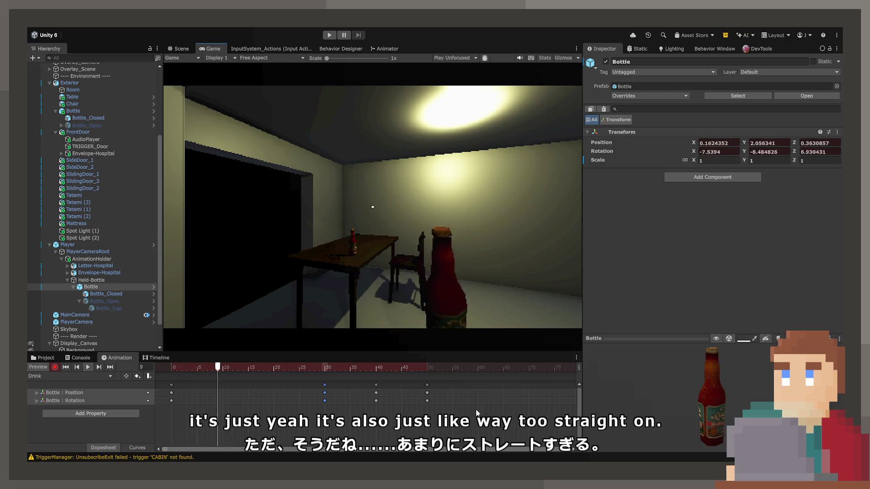
# Step: Copy the frame 40 and 50 keys, paste them at frames 60 and 70, and play the clip
pyautogui.hotkey('ctrl', 'z')
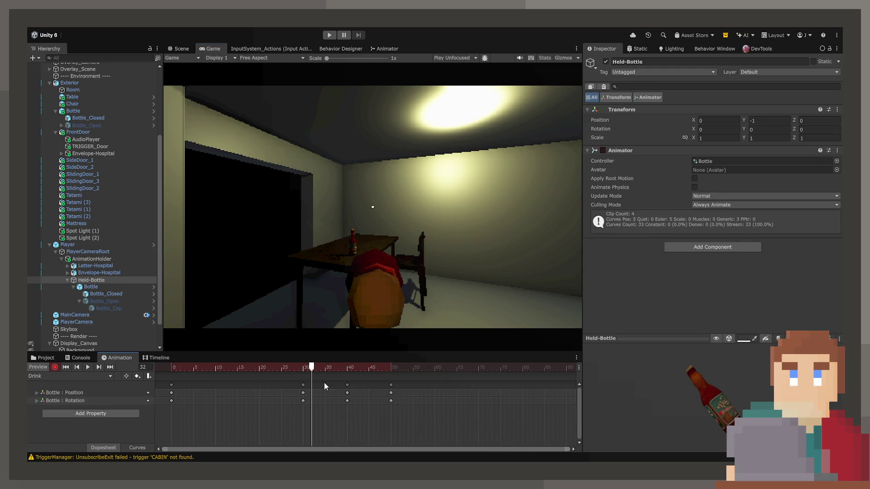
pyautogui.click(303, 386)
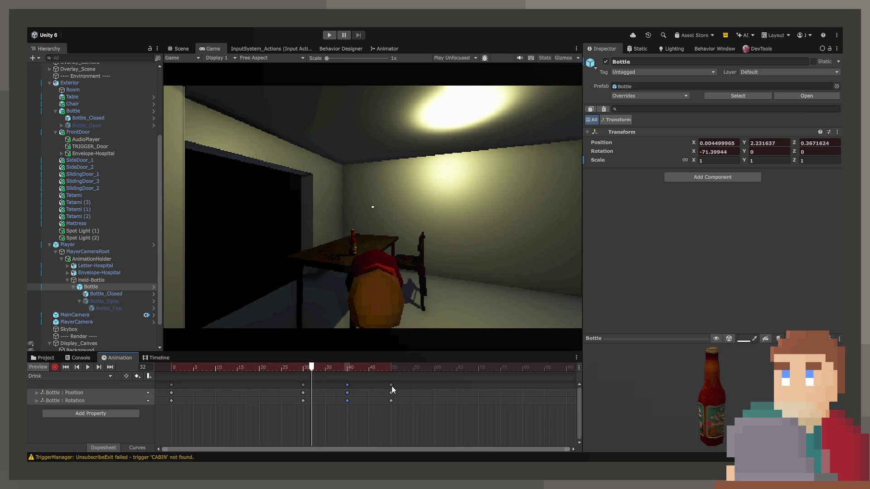
pyautogui.moveTo(396, 371)
pyautogui.mouseDown()
pyautogui.moveTo(408, 372)
pyautogui.moveTo(339, 373)
pyautogui.moveTo(521, 371)
pyautogui.moveTo(159, 386)
pyautogui.mouseUp()
pyautogui.hotkey('ctrl', 'c')
pyautogui.hotkey('ctrl', 'v')
pyautogui.hotkey('ctrl', 'v')
pyautogui.press('space')
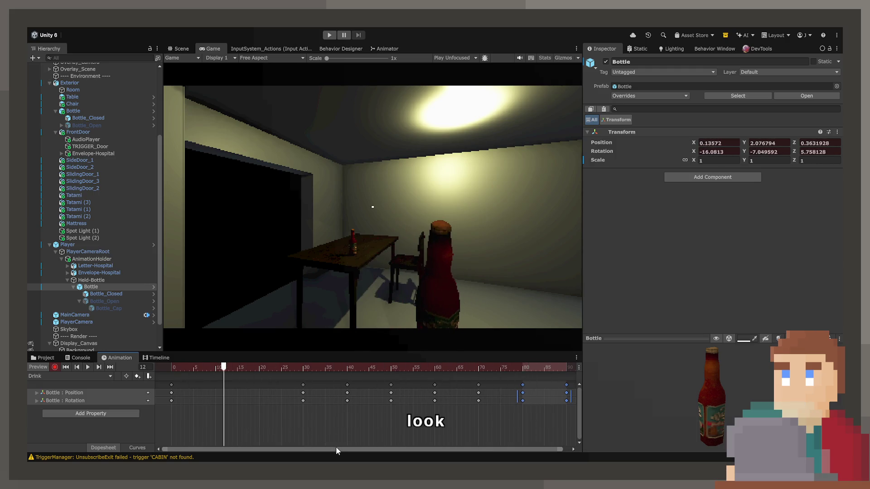
pyautogui.scroll(-2, 345, 416)
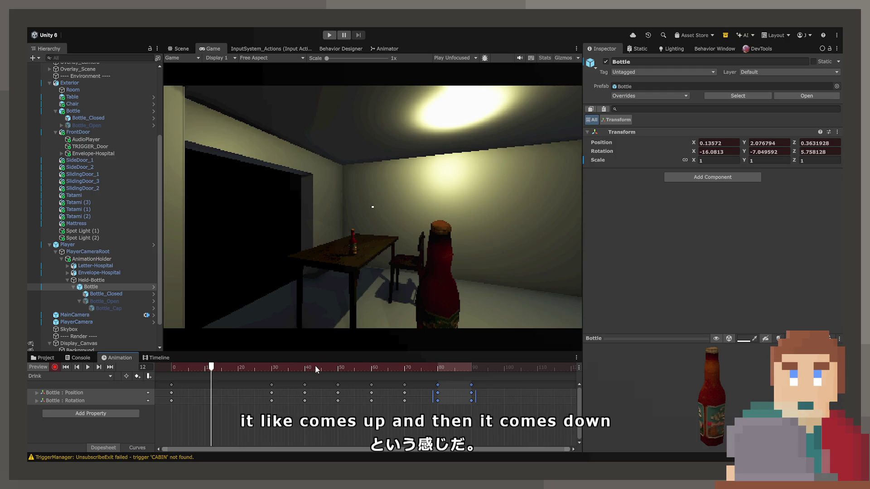
# Step: Remove the extra keys beyond frame 50 on the Bottle's track
pyautogui.click(329, 402)
pyautogui.click(488, 367)
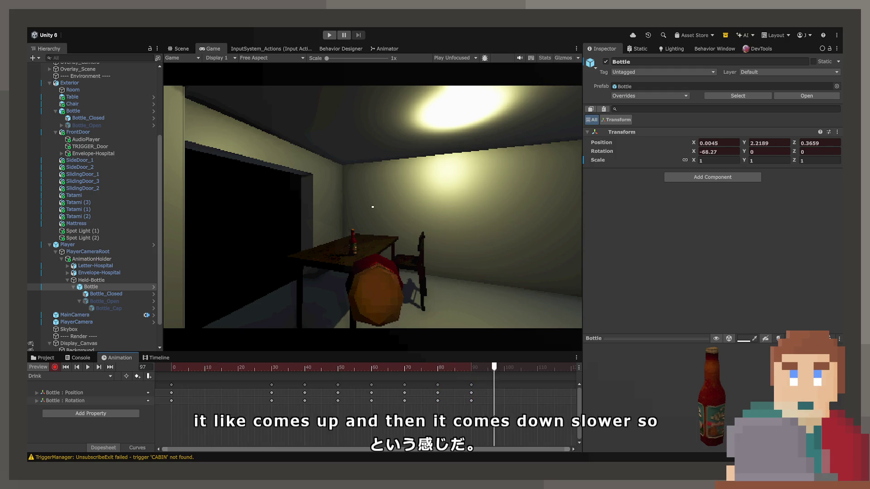
pyautogui.click(471, 385)
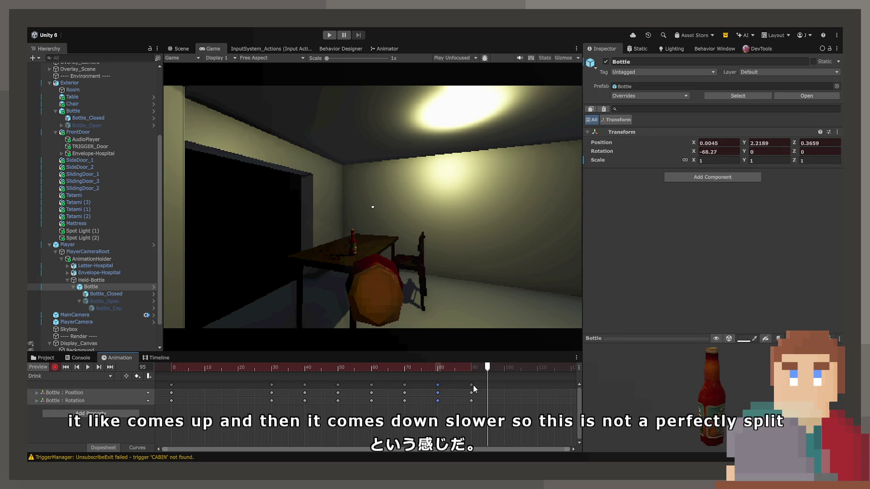
pyautogui.click(470, 384)
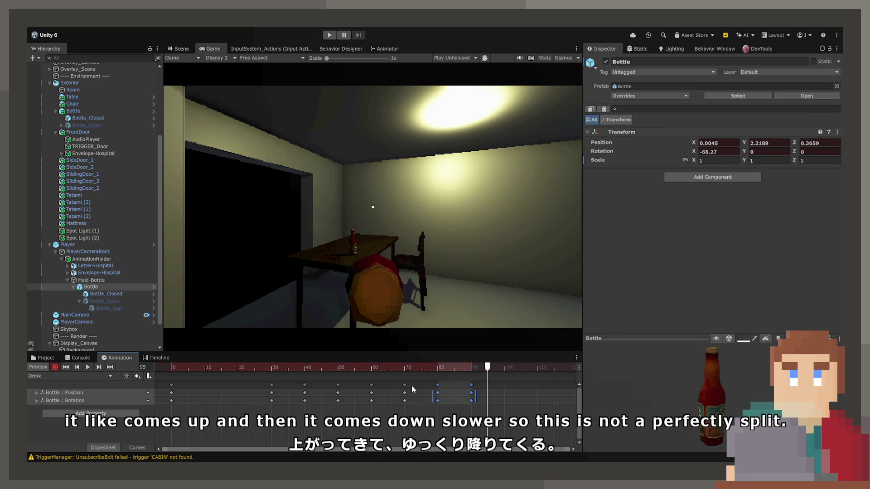
pyautogui.moveTo(406, 389)
pyautogui.mouseDown()
pyautogui.moveTo(339, 390)
pyautogui.moveTo(371, 384)
pyautogui.mouseUp()
# Step: Drag the end keys out to frames 60, 68 and 80 to slow the lowering
pyautogui.moveTo(172, 360); pyautogui.dragTo(233, 358)
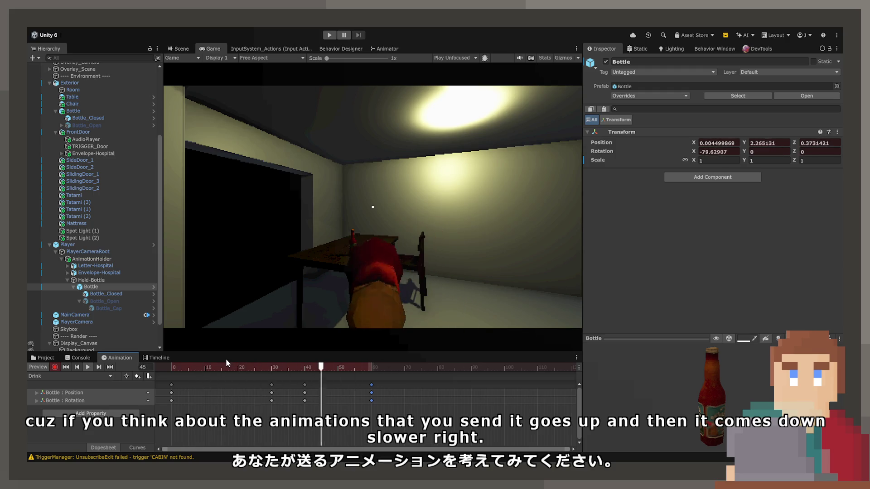
pyautogui.moveTo(372, 389); pyautogui.dragTo(405, 388)
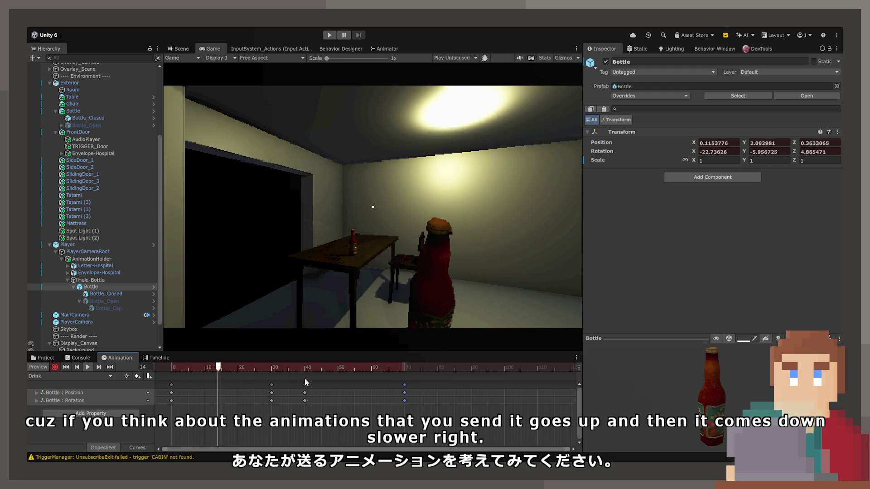
pyautogui.moveTo(309, 382); pyautogui.dragTo(320, 386)
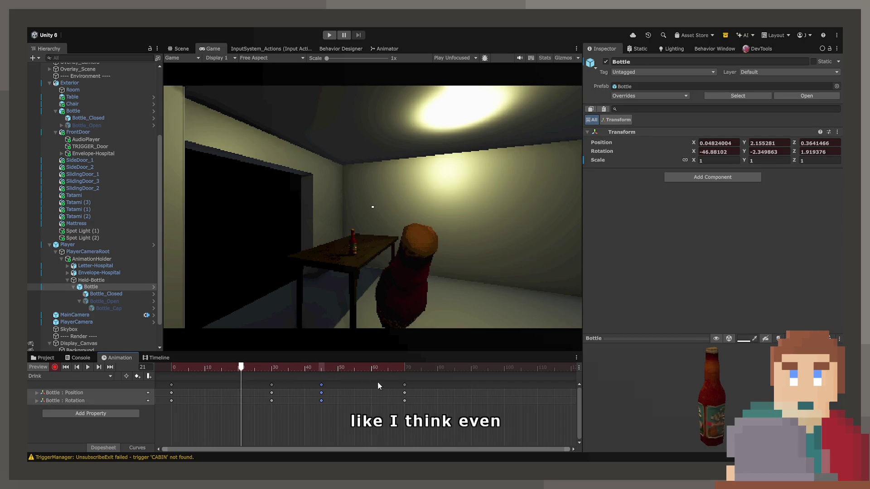
pyautogui.moveTo(404, 385); pyautogui.dragTo(437, 385)
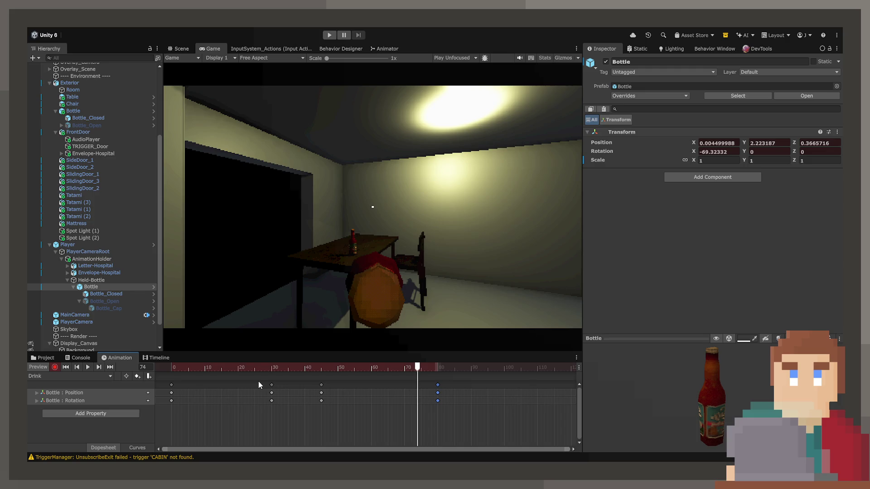
# Step: Select the frame-30 keys and move the bottle lower and back in the Scene view
pyautogui.moveTo(299, 364); pyautogui.dragTo(271, 367)
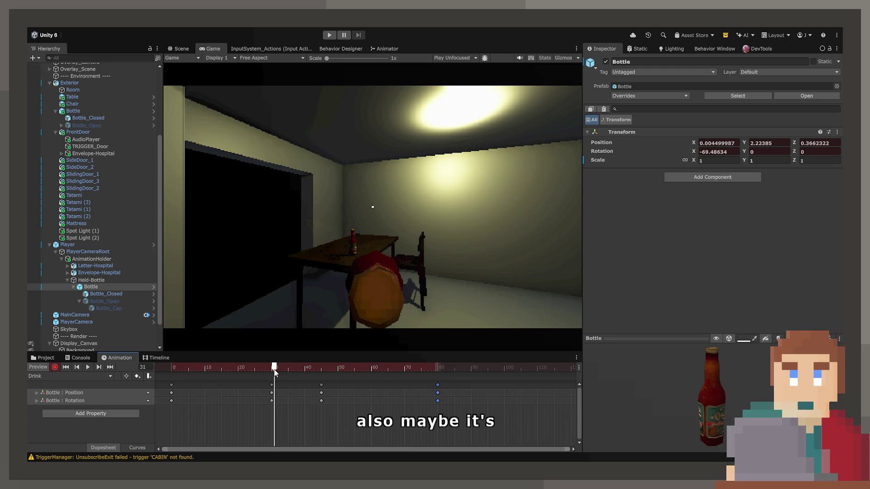
pyautogui.click(272, 385)
pyautogui.click(178, 49)
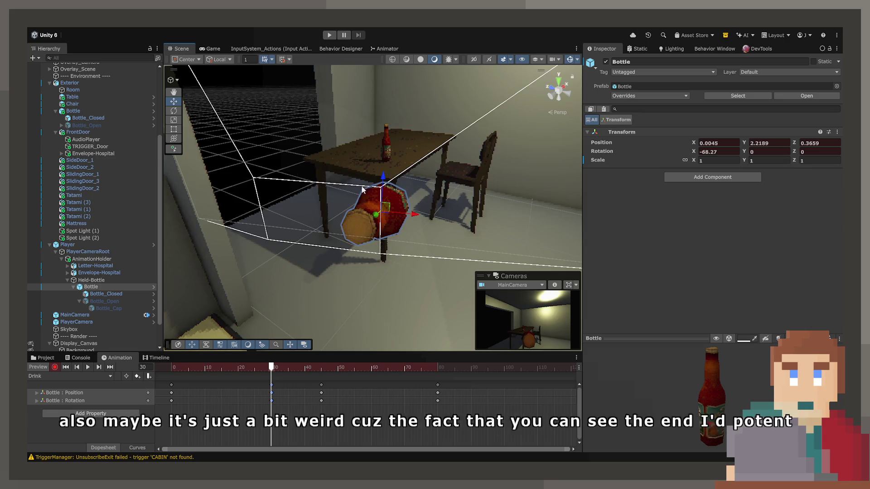
pyautogui.press('f')
pyautogui.moveTo(315, 230); pyautogui.dragTo(304, 256)
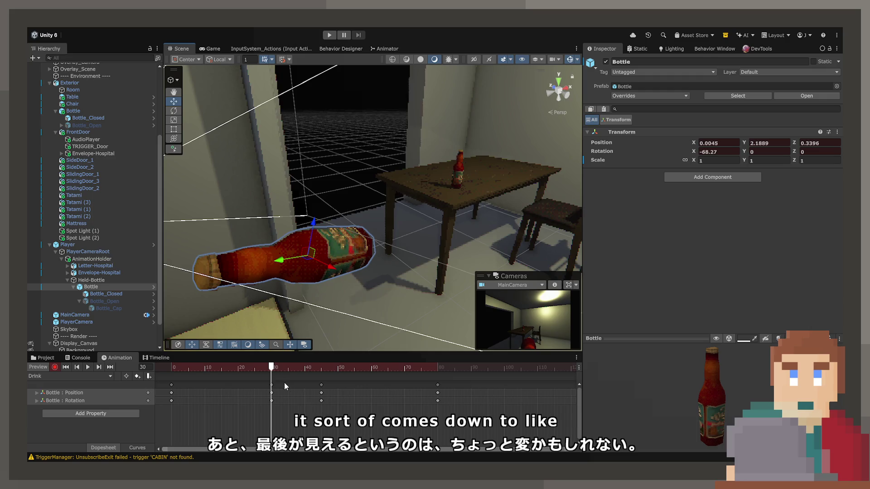
# Step: Lower the frame-30 pose further while scrubbing, then play the Drink clip in the Game view
pyautogui.moveTo(276, 369)
pyautogui.mouseDown()
pyautogui.moveTo(326, 368)
pyautogui.moveTo(270, 372)
pyautogui.moveTo(321, 374)
pyautogui.mouseUp()
pyautogui.moveTo(313, 213); pyautogui.dragTo(301, 235)
pyautogui.moveTo(320, 371)
pyautogui.mouseDown()
pyautogui.moveTo(243, 375)
pyautogui.moveTo(439, 380)
pyautogui.mouseUp()
pyautogui.moveTo(317, 228); pyautogui.dragTo(298, 248)
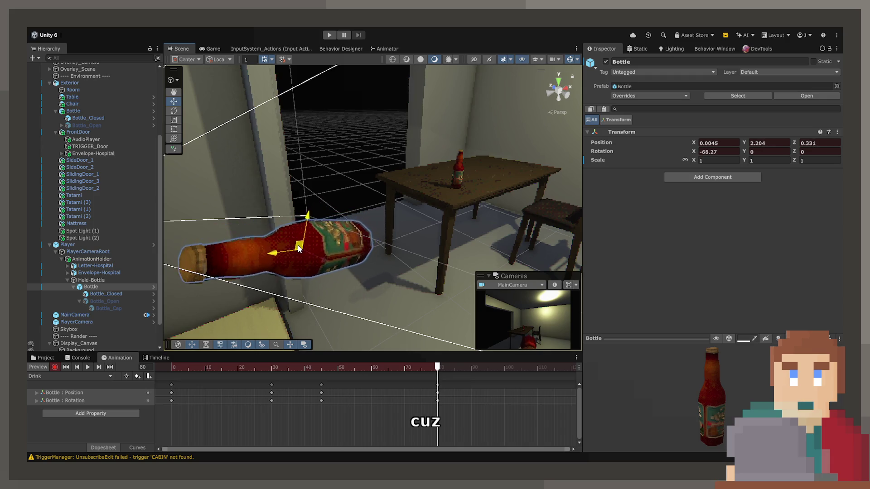
pyautogui.moveTo(294, 372)
pyautogui.mouseDown()
pyautogui.moveTo(276, 369)
pyautogui.moveTo(442, 372)
pyautogui.moveTo(264, 371)
pyautogui.mouseUp()
pyautogui.click(210, 48)
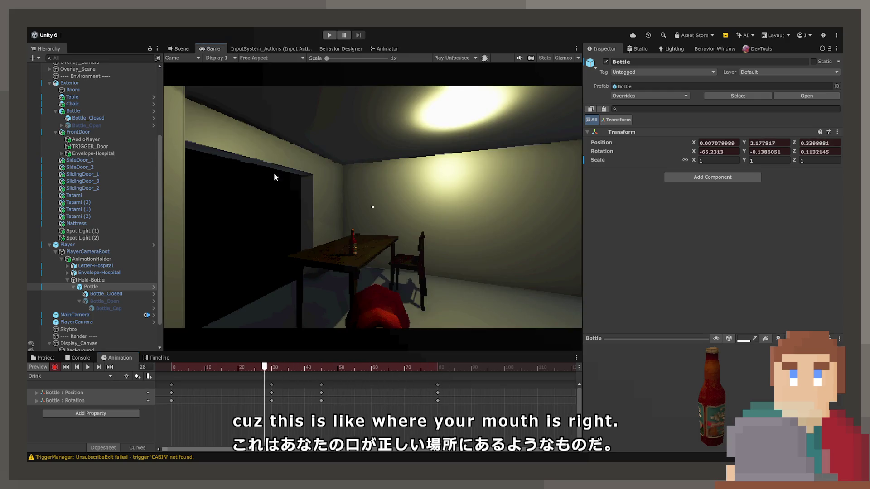
pyautogui.press('space')
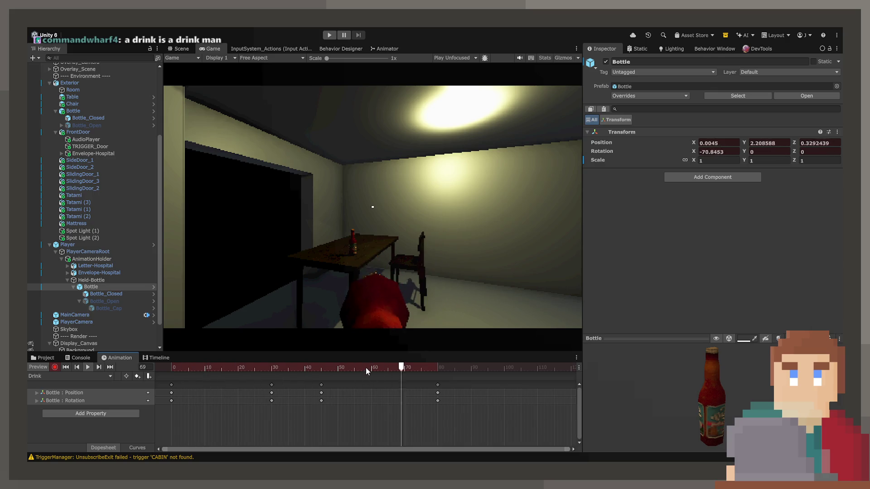
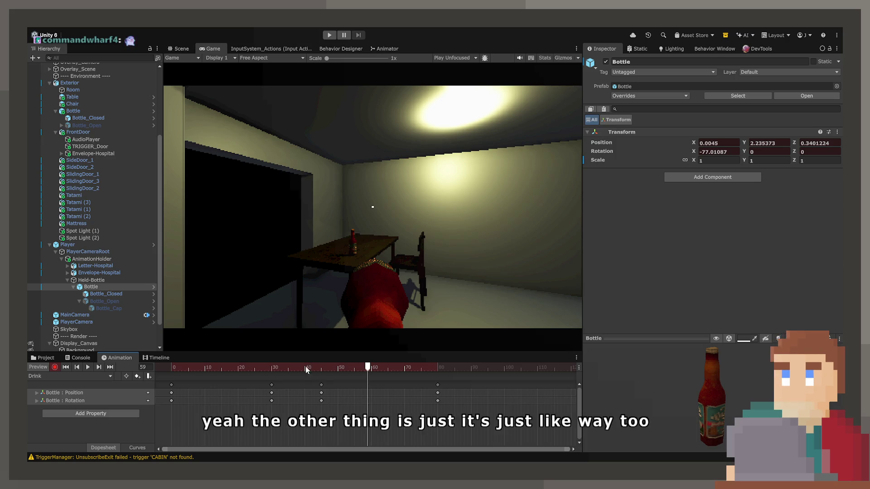
# Step: At frame 43 of the Drink animation, tilt the bottle slightly on its Z axis
pyautogui.click(274, 368)
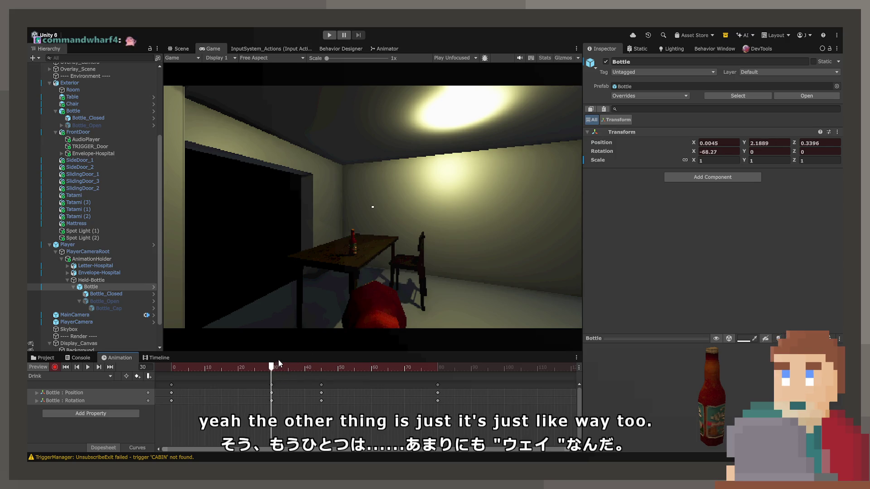
pyautogui.click(179, 48)
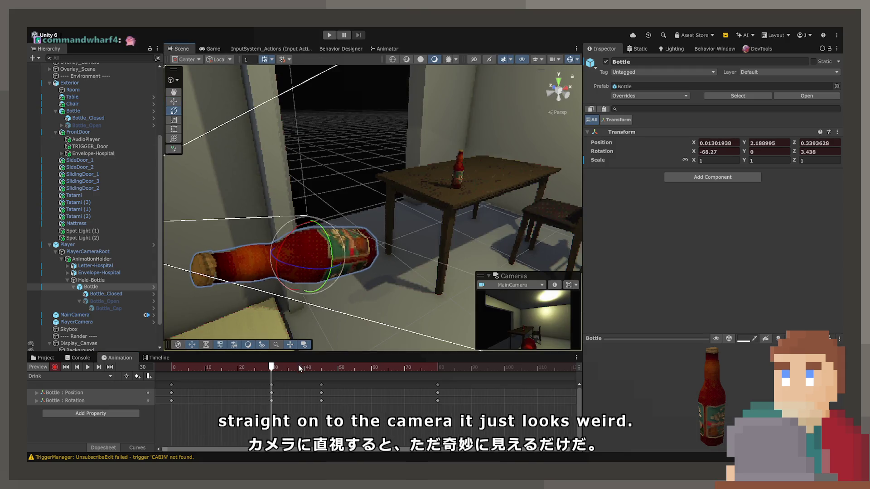
pyautogui.click(314, 368)
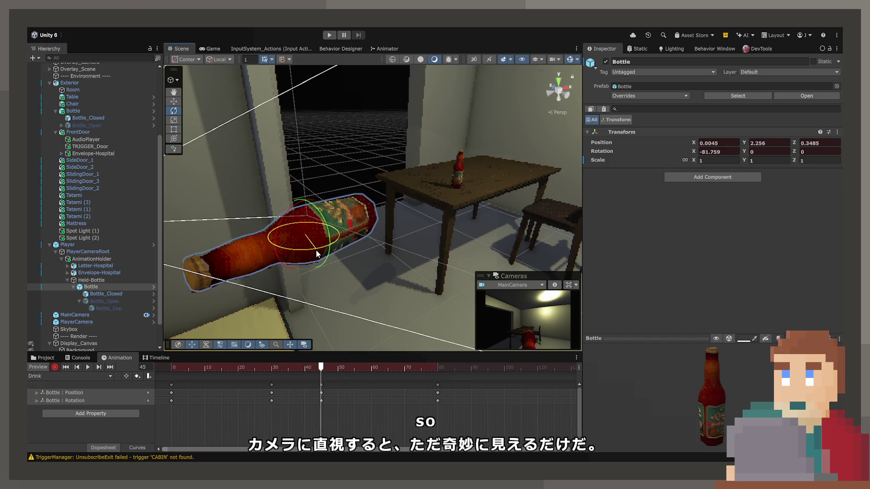
pyautogui.moveTo(316, 249); pyautogui.dragTo(319, 252)
pyautogui.moveTo(272, 217)
pyautogui.mouseDown()
pyautogui.moveTo(384, 213)
pyautogui.moveTo(357, 213)
pyautogui.mouseUp()
# Step: At frame 80, tilt the bottle back on X and slightly on Z
pyautogui.moveTo(331, 368)
pyautogui.mouseDown()
pyautogui.moveTo(481, 387)
pyautogui.moveTo(437, 390)
pyautogui.mouseUp()
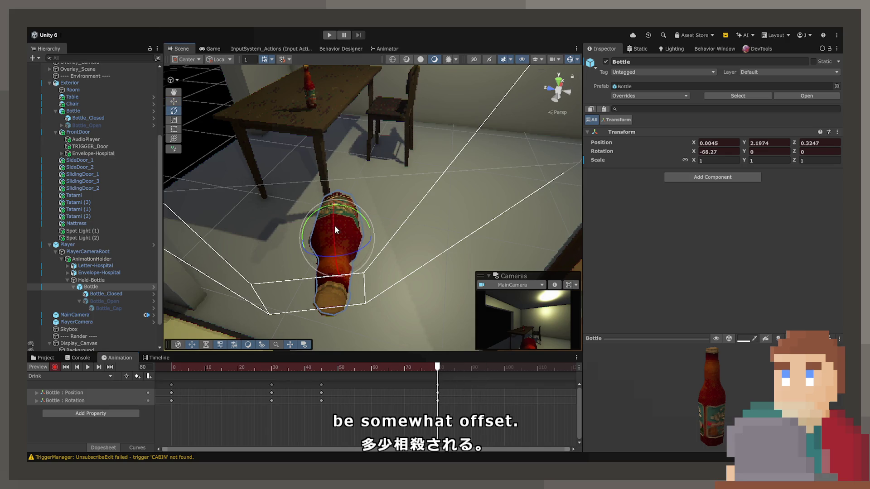
pyautogui.moveTo(334, 225); pyautogui.dragTo(336, 226)
pyautogui.moveTo(363, 234)
pyautogui.mouseDown()
pyautogui.moveTo(358, 248)
pyautogui.moveTo(358, 238)
pyautogui.moveTo(347, 240)
pyautogui.mouseUp()
pyautogui.press('w')
# Step: Play the Drink animation and review the bottle tilt through the game camera
pyautogui.press('space')
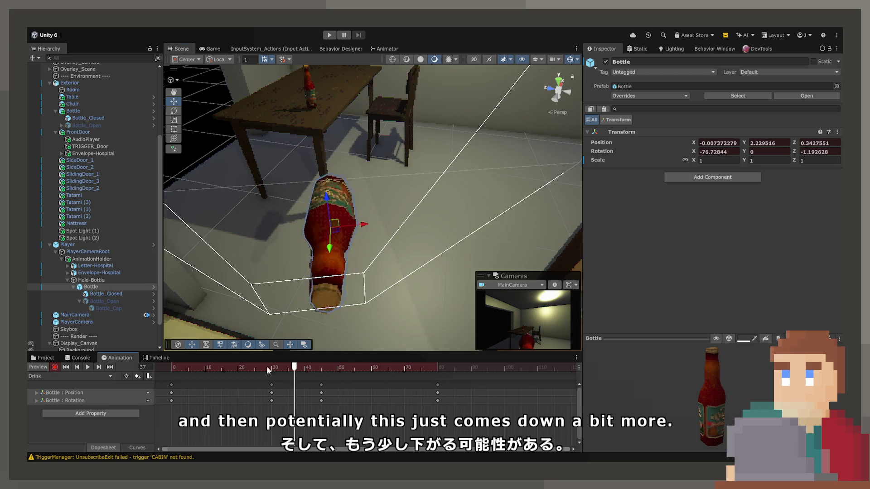
pyautogui.click(210, 49)
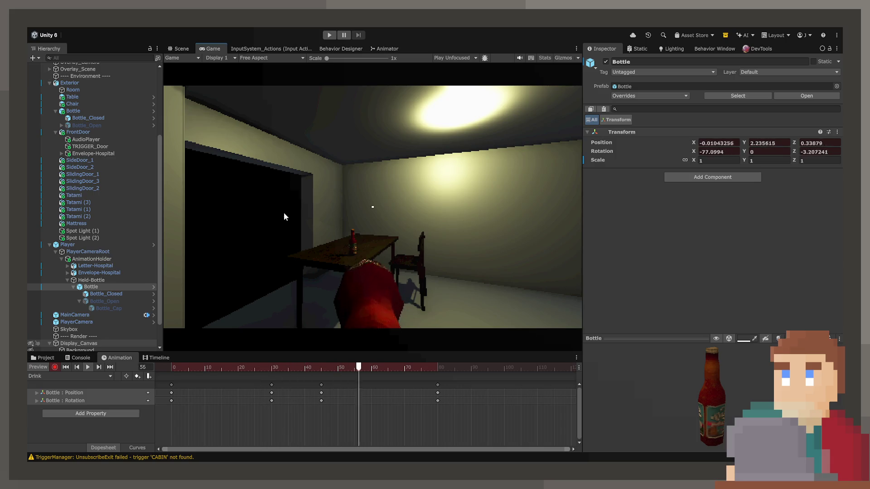
pyautogui.moveTo(408, 368)
pyautogui.mouseDown()
pyautogui.moveTo(272, 376)
pyautogui.moveTo(328, 371)
pyautogui.mouseUp()
pyautogui.click(437, 387)
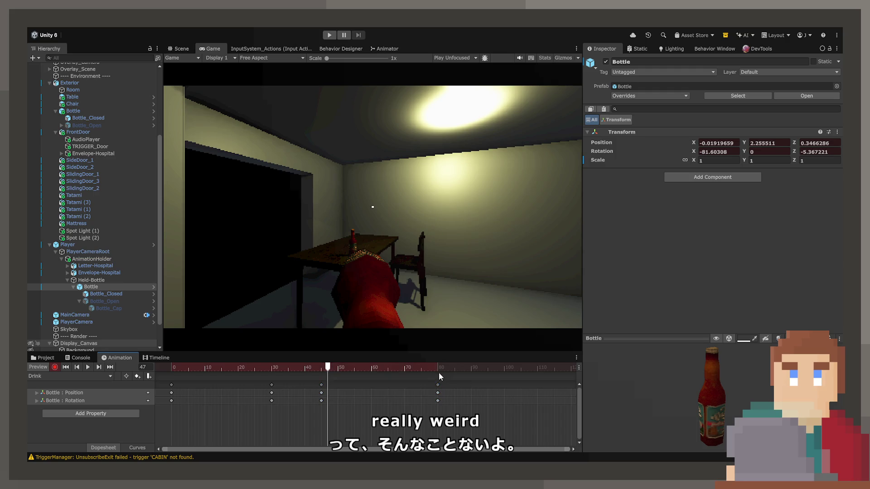
pyautogui.moveTo(499, 370); pyautogui.dragTo(504, 375)
# Step: Record bottle keys at frame 100 with a slight Z-axis tilt
pyautogui.hotkey('ctrl', 'v')
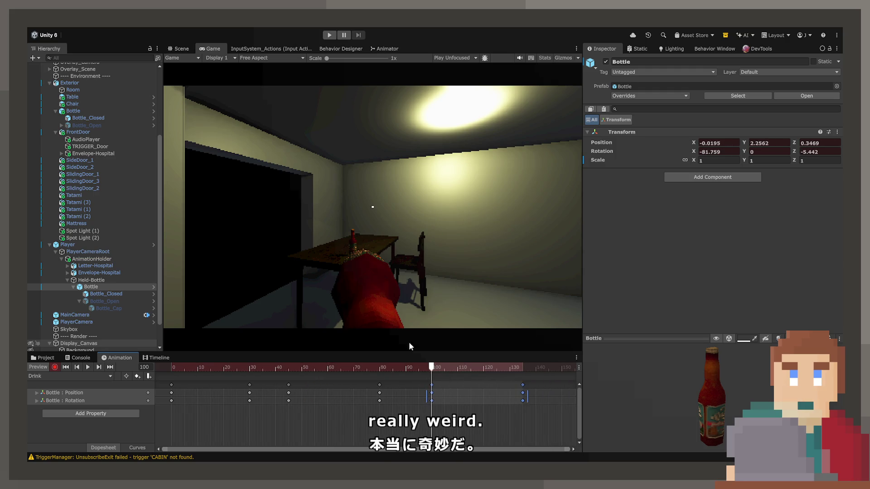
pyautogui.click(180, 48)
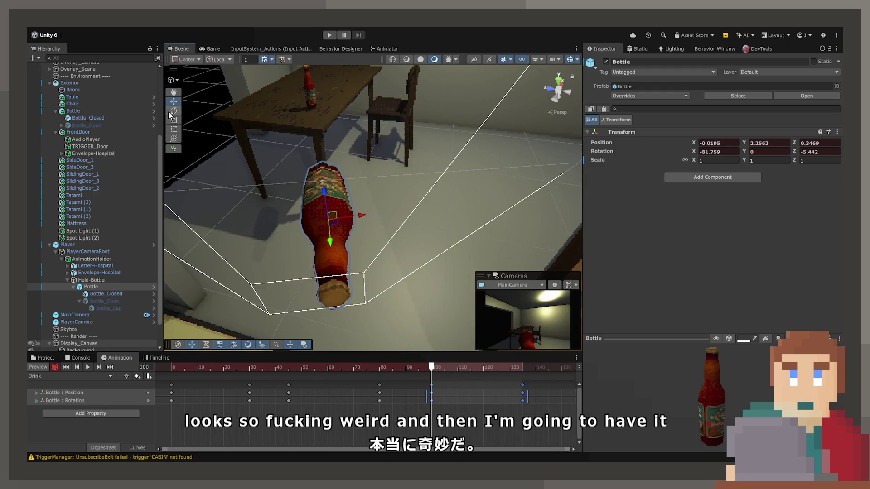
pyautogui.moveTo(350, 236); pyautogui.dragTo(364, 216)
pyautogui.press('w')
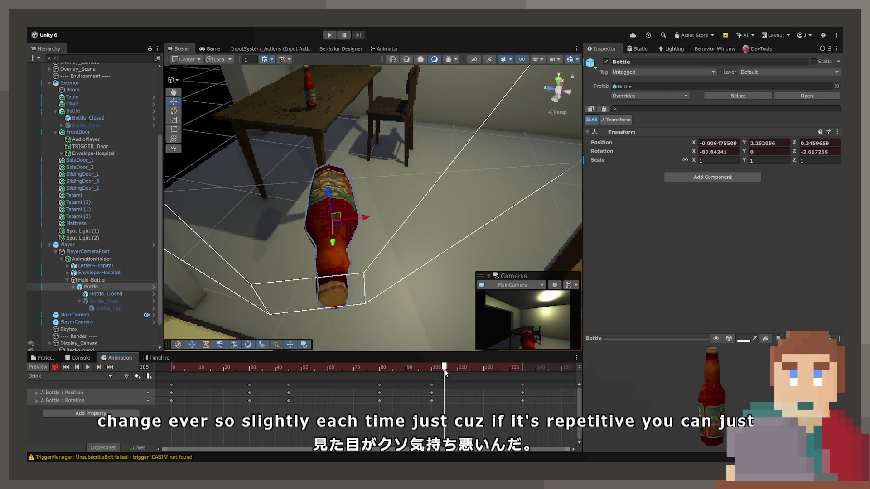
# Step: At frame 135, straighten the bottle's Z tilt to key the end pose
pyautogui.click(520, 369)
pyautogui.click(524, 372)
pyautogui.press('e')
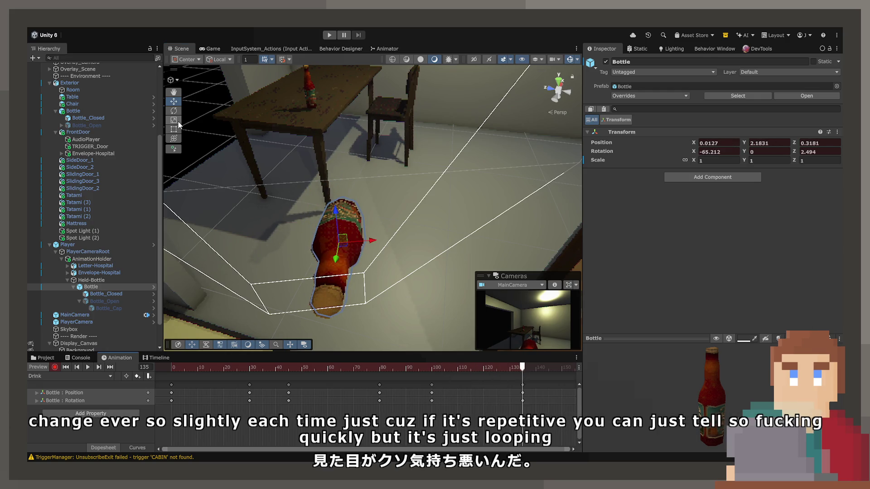
pyautogui.moveTo(349, 259); pyautogui.dragTo(347, 263)
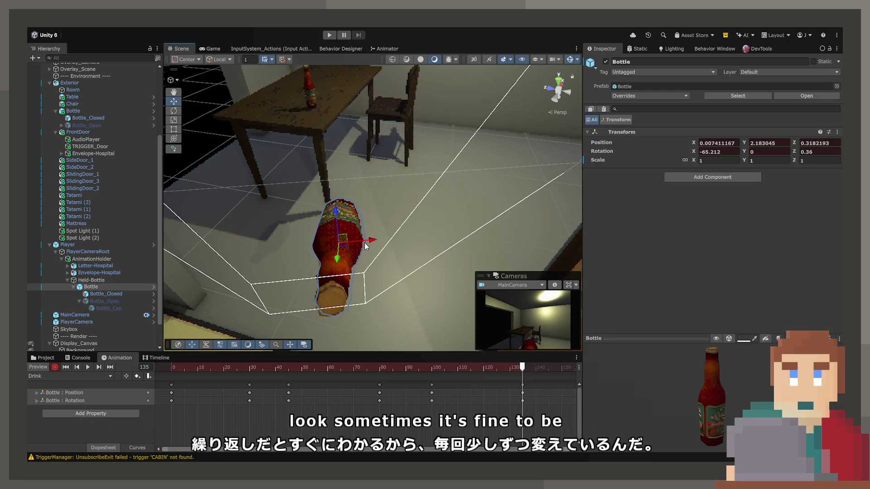
pyautogui.click(362, 243)
pyautogui.click(356, 245)
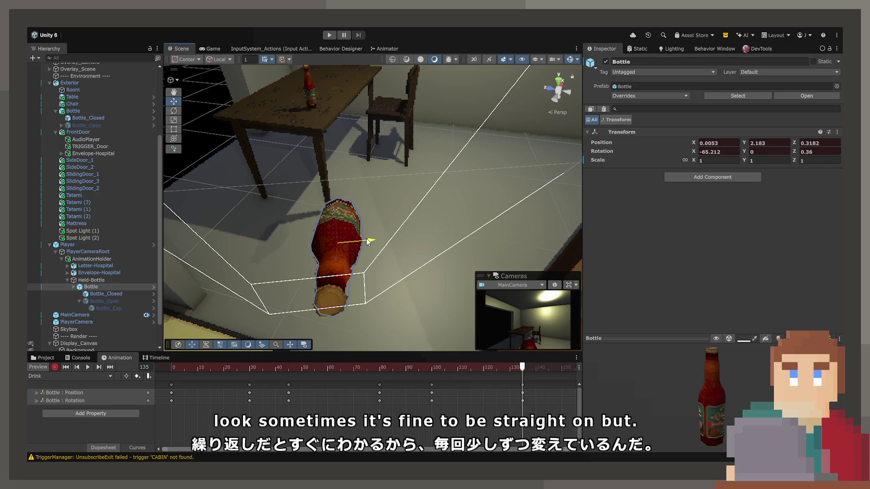
# Step: Play the Drink animation from frame 0 in the game camera view
pyautogui.moveTo(530, 368); pyautogui.dragTo(40, 358)
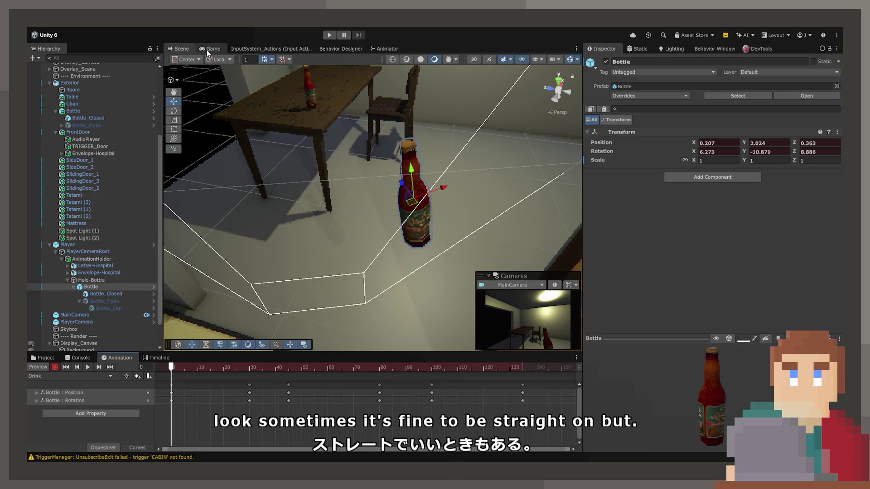
pyautogui.click(209, 49)
pyautogui.press('space')
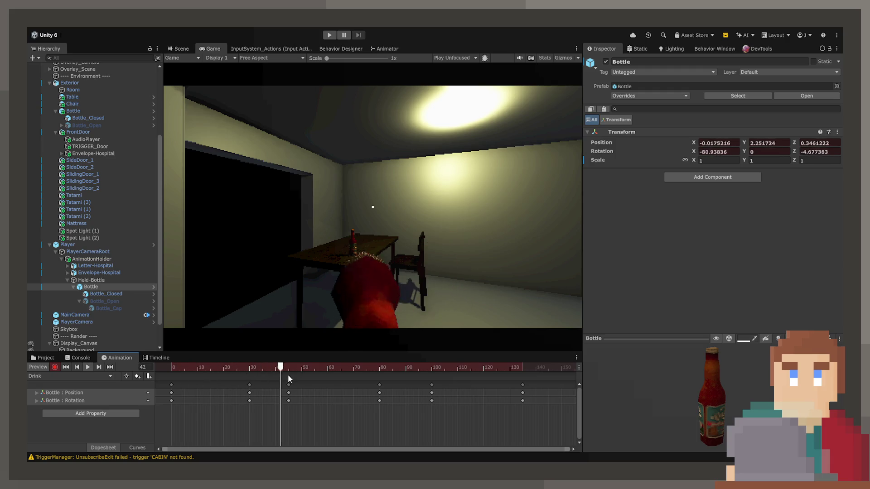
# Step: Reduce the bottle's rotation at frame 45 of the Drink clip
pyautogui.moveTo(287, 374)
pyautogui.mouseDown()
pyautogui.moveTo(253, 368)
pyautogui.moveTo(288, 376)
pyautogui.mouseUp()
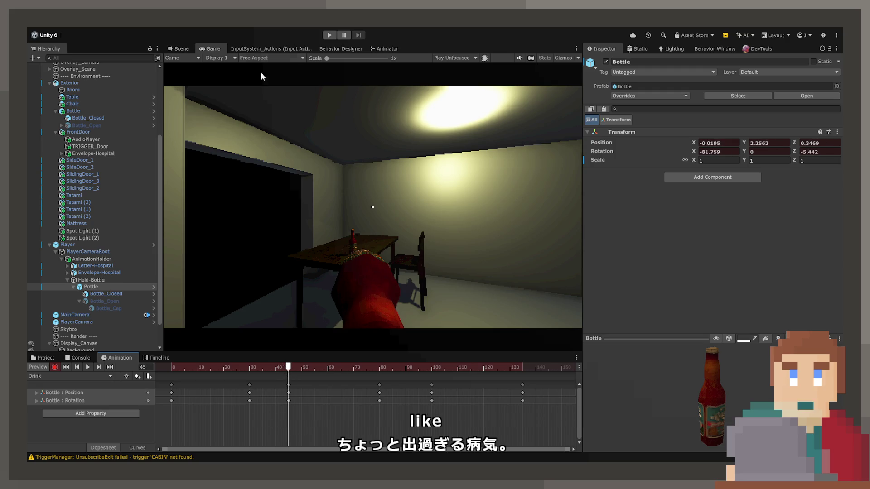
pyautogui.click(181, 49)
pyautogui.press('f')
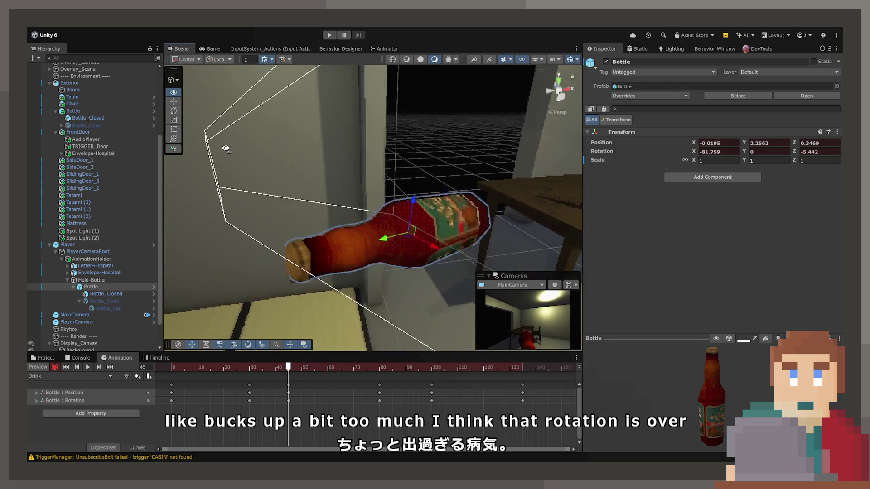
pyautogui.click(173, 110)
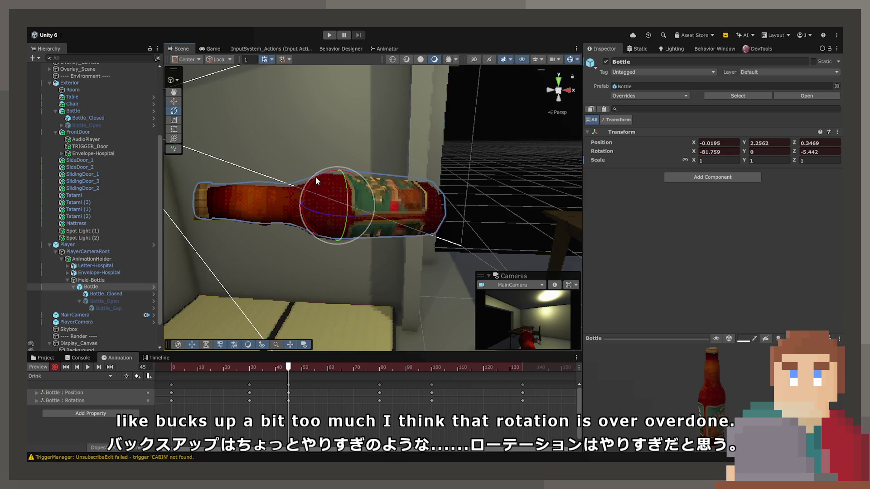
pyautogui.moveTo(323, 176); pyautogui.dragTo(325, 177)
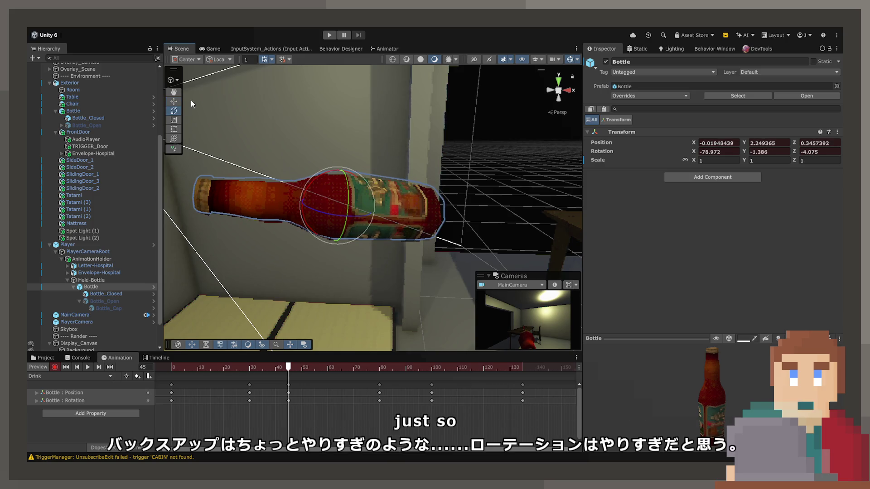
pyautogui.click(174, 102)
# Step: At frame 80, tilt the bottle slightly further and raise it a little
pyautogui.moveTo(289, 368)
pyautogui.mouseDown()
pyautogui.moveTo(251, 368)
pyautogui.moveTo(379, 371)
pyautogui.mouseUp()
pyautogui.press('e')
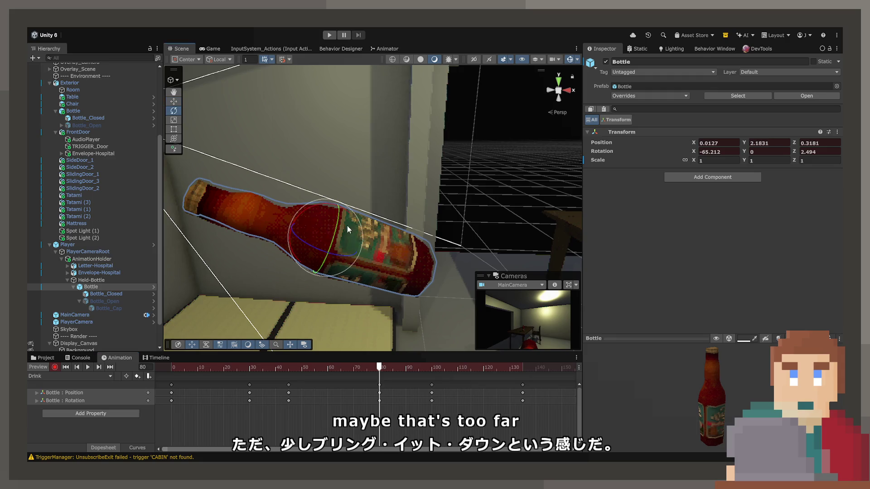
pyautogui.moveTo(322, 203); pyautogui.dragTo(318, 213)
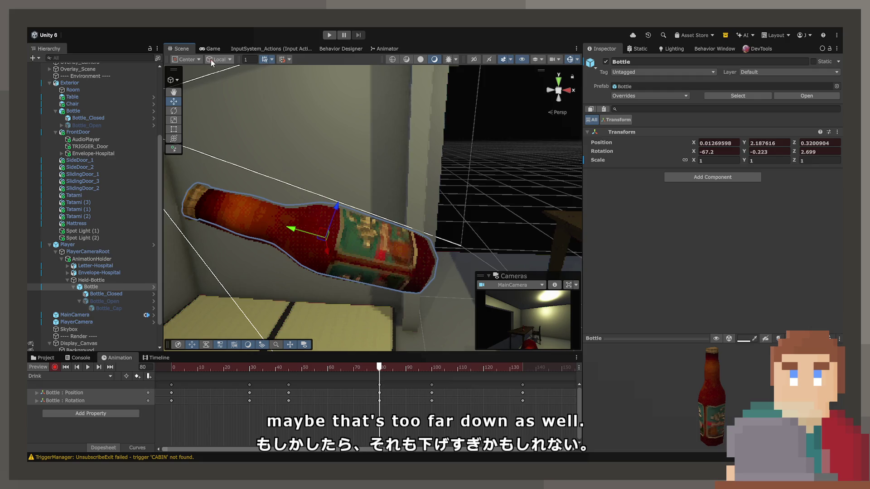
pyautogui.moveTo(323, 206); pyautogui.dragTo(323, 198)
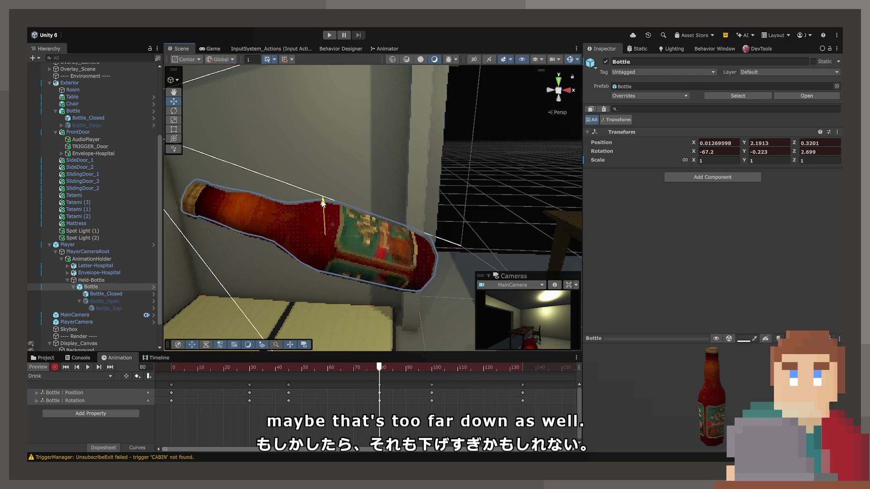
# Step: Retilt the bottle at frame 100 and at the final keyframe
pyautogui.moveTo(376, 368)
pyautogui.mouseDown()
pyautogui.moveTo(320, 368)
pyautogui.moveTo(432, 371)
pyautogui.mouseUp()
pyautogui.click(179, 110)
pyautogui.moveTo(317, 178); pyautogui.dragTo(337, 179)
pyautogui.click(173, 102)
pyautogui.moveTo(432, 367); pyautogui.dragTo(522, 382)
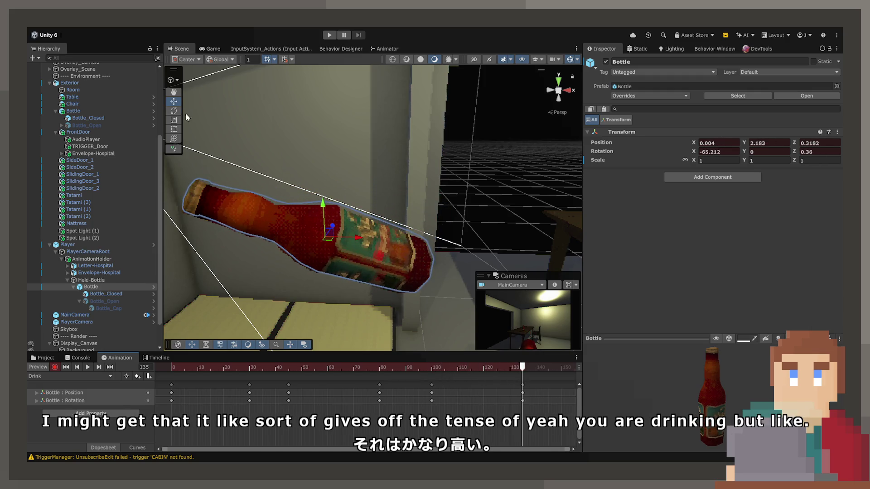
pyautogui.moveTo(328, 208); pyautogui.dragTo(342, 229)
pyautogui.click(173, 102)
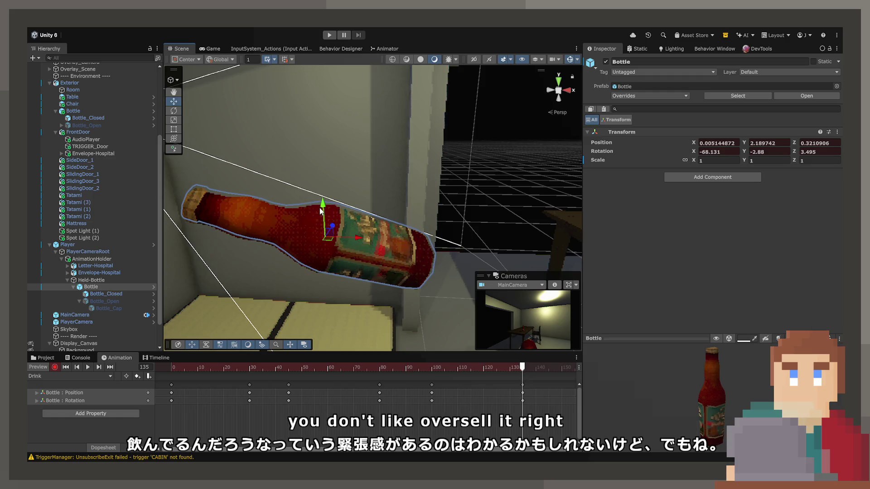
# Step: Play the Drink animation from frame 0 through the game camera
pyautogui.hotkey('ctrl', 'z')
pyautogui.hotkey('ctrl', 'z')
pyautogui.hotkey('ctrl', 'z')
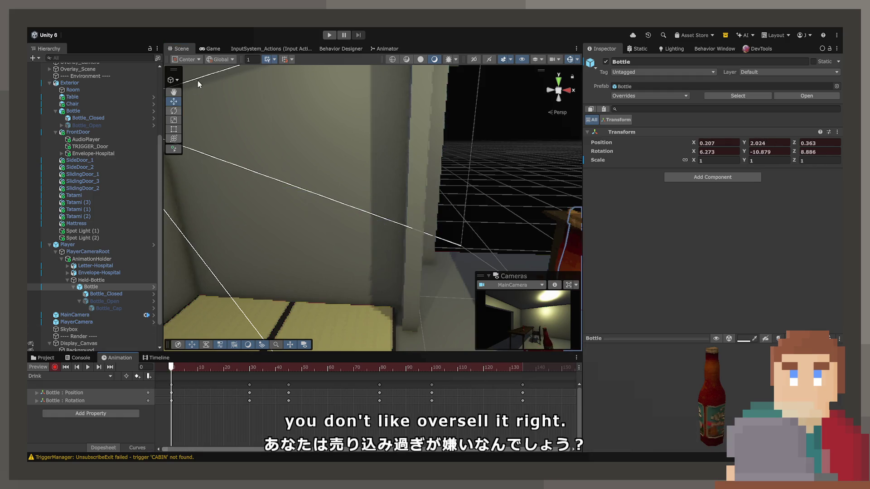
pyautogui.click(209, 48)
pyautogui.press('space')
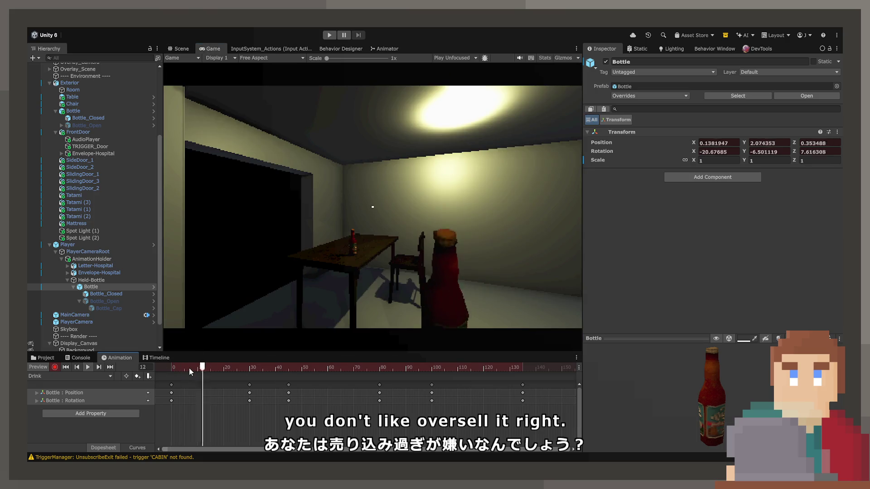
# Step: Play and scrub the Drink clip to review the bottle between frames 31 and 50
pyautogui.moveTo(189, 367)
pyautogui.mouseDown()
pyautogui.moveTo(261, 372)
pyautogui.moveTo(252, 371)
pyautogui.moveTo(302, 387)
pyautogui.moveTo(142, 371)
pyautogui.mouseUp()
pyautogui.press('space')
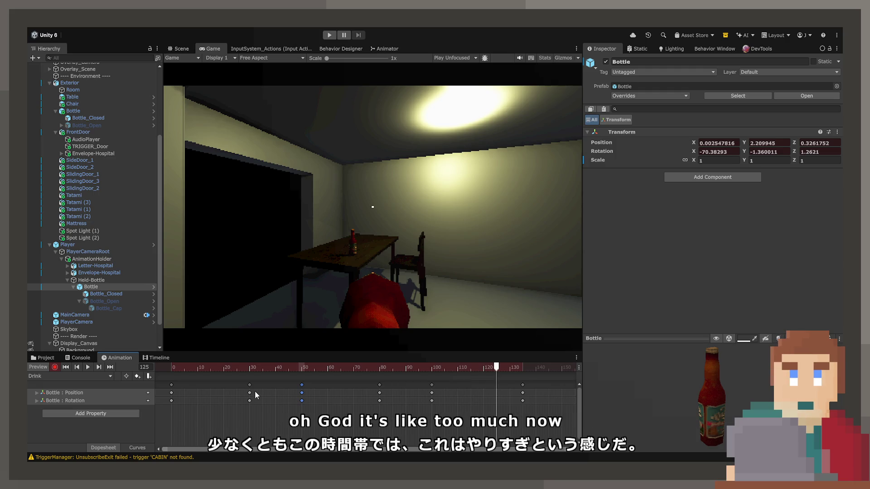
pyautogui.click(265, 392)
pyautogui.moveTo(264, 367)
pyautogui.mouseDown()
pyautogui.moveTo(162, 360)
pyautogui.moveTo(270, 367)
pyautogui.mouseUp()
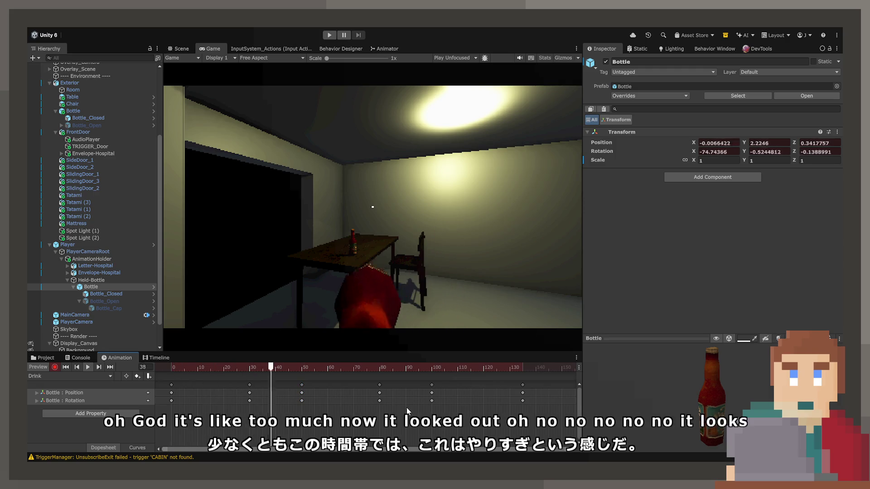
pyautogui.click(252, 368)
pyautogui.moveTo(252, 377); pyautogui.dragTo(301, 380)
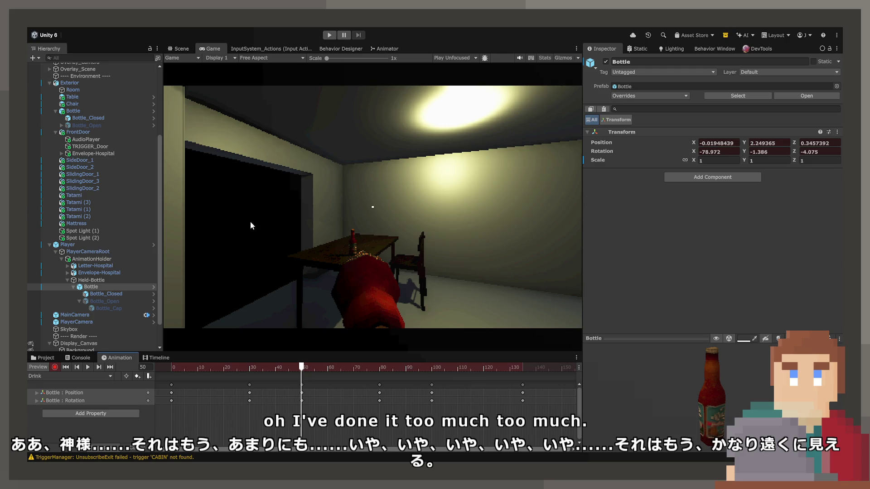
# Step: With the gizmo set to Local, rotate the bottle into a new tilt and nudge it down
pyautogui.click(189, 48)
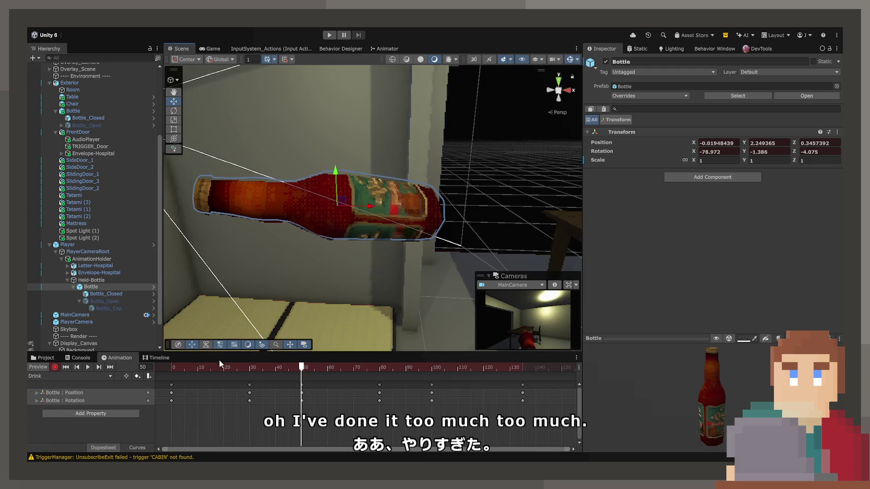
pyautogui.moveTo(302, 370)
pyautogui.mouseDown()
pyautogui.moveTo(247, 371)
pyautogui.moveTo(295, 369)
pyautogui.mouseUp()
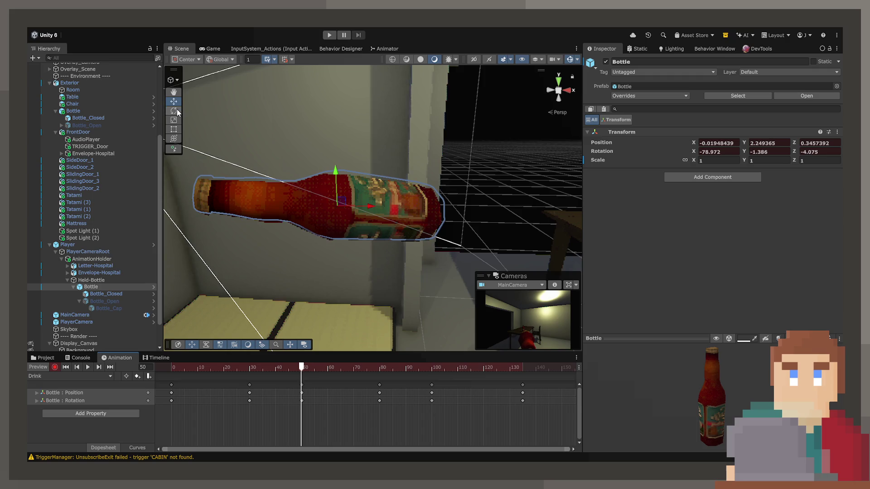
pyautogui.moveTo(324, 224); pyautogui.dragTo(485, 288)
pyautogui.click(221, 58)
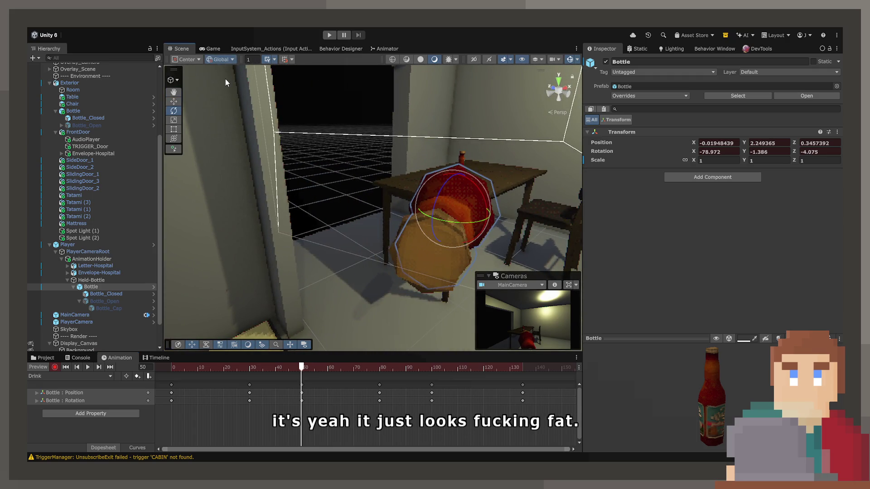
pyautogui.moveTo(453, 190)
pyautogui.mouseDown()
pyautogui.moveTo(342, 171)
pyautogui.moveTo(166, 122)
pyautogui.mouseUp()
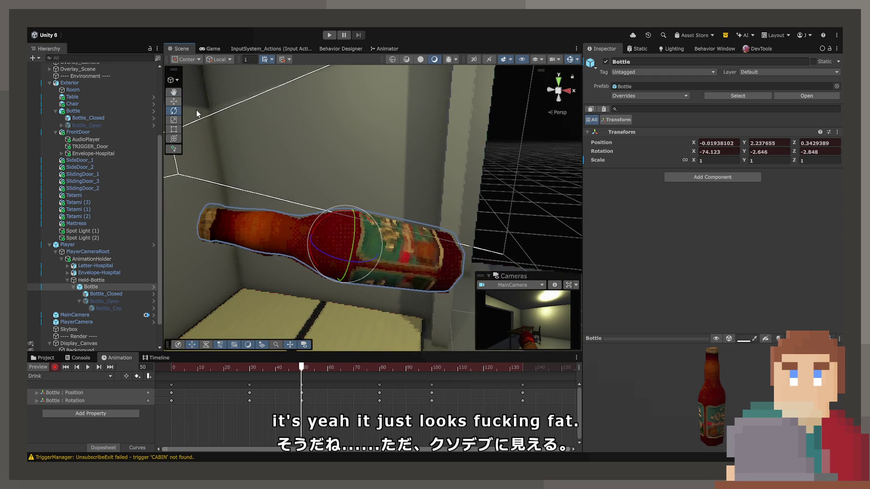
pyautogui.press('w')
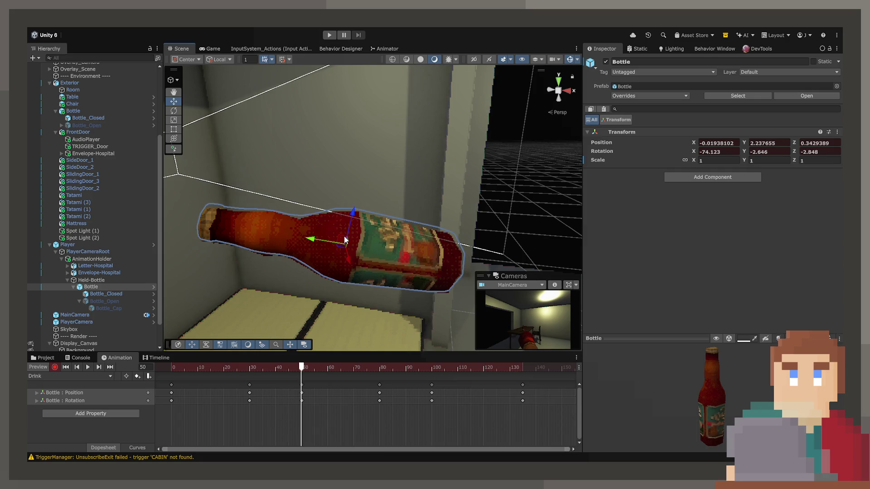
pyautogui.moveTo(344, 240); pyautogui.dragTo(344, 243)
# Step: At frame 56, refine the bottle's tilt and shift it slightly in place
pyautogui.moveTo(302, 369)
pyautogui.mouseDown()
pyautogui.moveTo(248, 368)
pyautogui.moveTo(379, 369)
pyautogui.mouseUp()
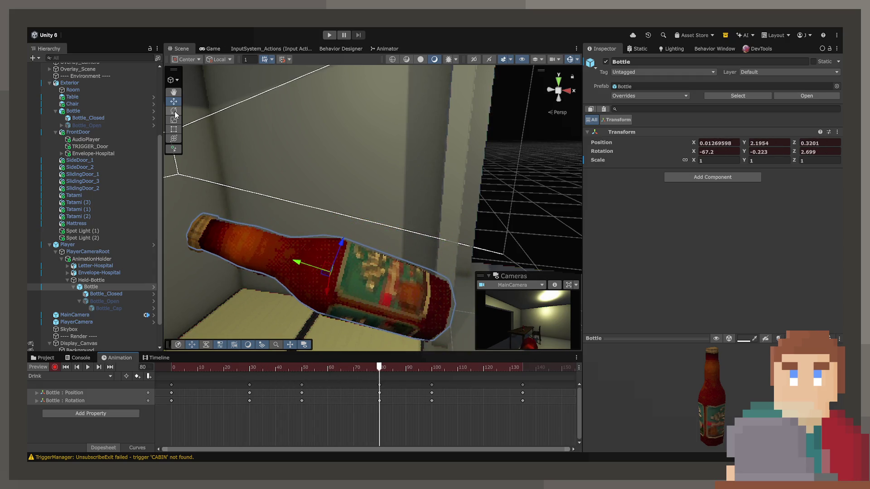
pyautogui.moveTo(327, 243); pyautogui.dragTo(322, 235)
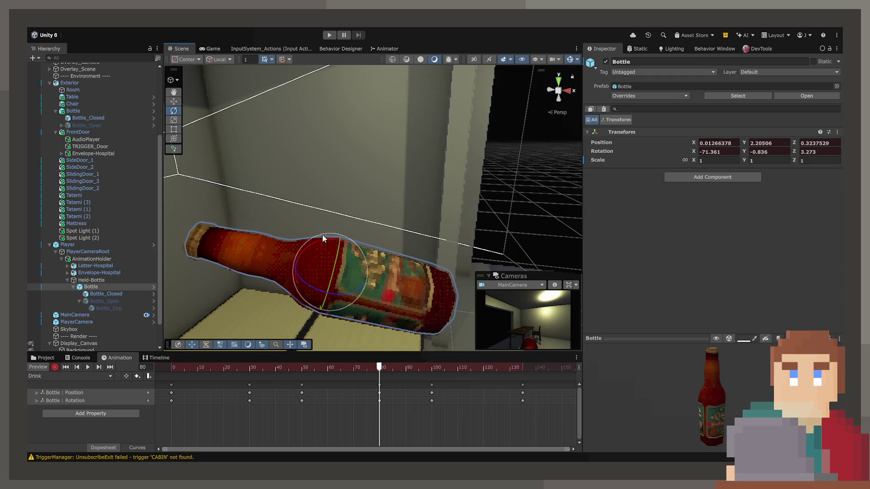
pyautogui.moveTo(326, 271); pyautogui.dragTo(329, 267)
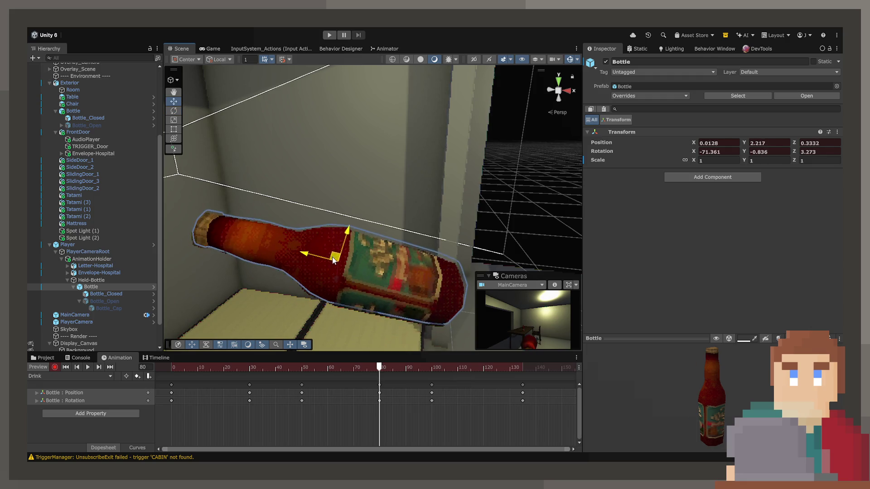
pyautogui.moveTo(379, 368)
pyautogui.mouseDown()
pyautogui.moveTo(249, 368)
pyautogui.moveTo(379, 369)
pyautogui.mouseUp()
pyautogui.scroll(-5, 300, 312)
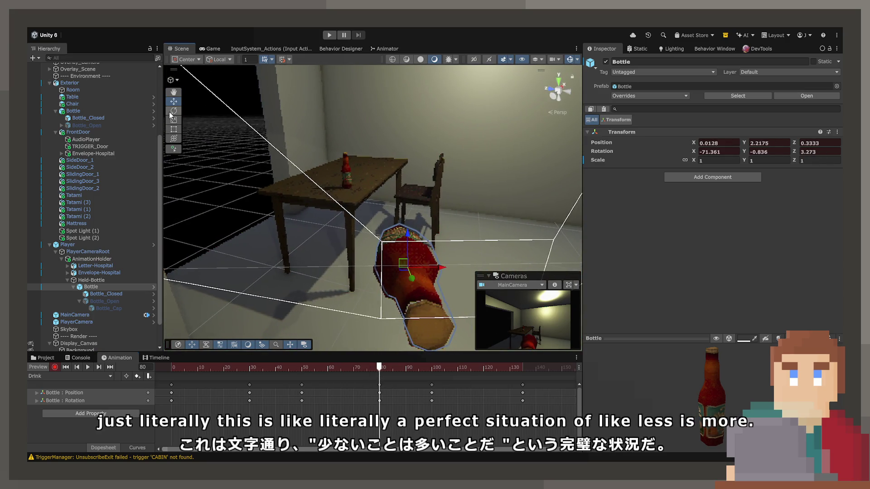
# Step: Tilt the bottle slightly less, then replay the Drink clip and check it through the game camera
pyautogui.moveTo(406, 282); pyautogui.dragTo(397, 273)
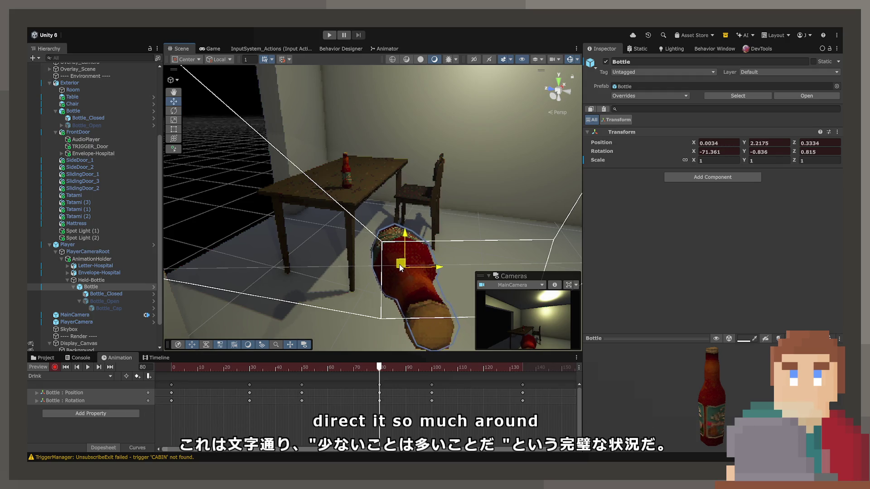
pyautogui.moveTo(388, 364)
pyautogui.mouseDown()
pyautogui.moveTo(170, 369)
pyautogui.moveTo(299, 369)
pyautogui.mouseUp()
pyautogui.press('space')
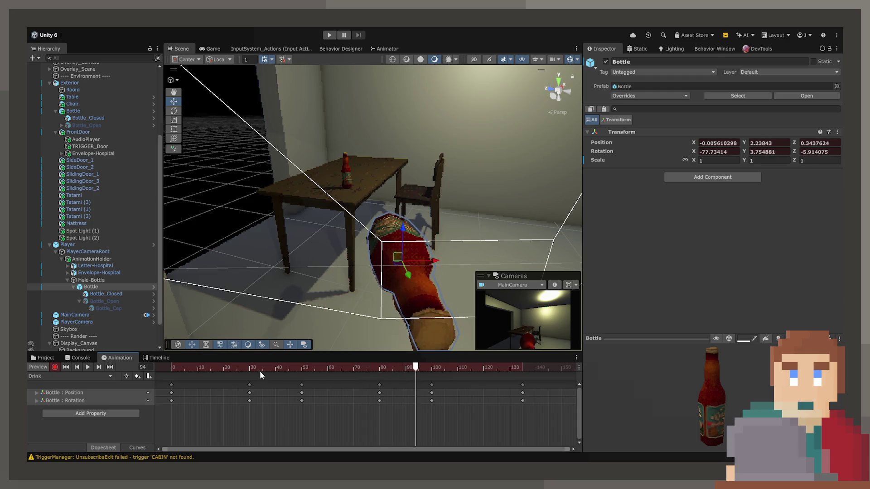
pyautogui.click(175, 369)
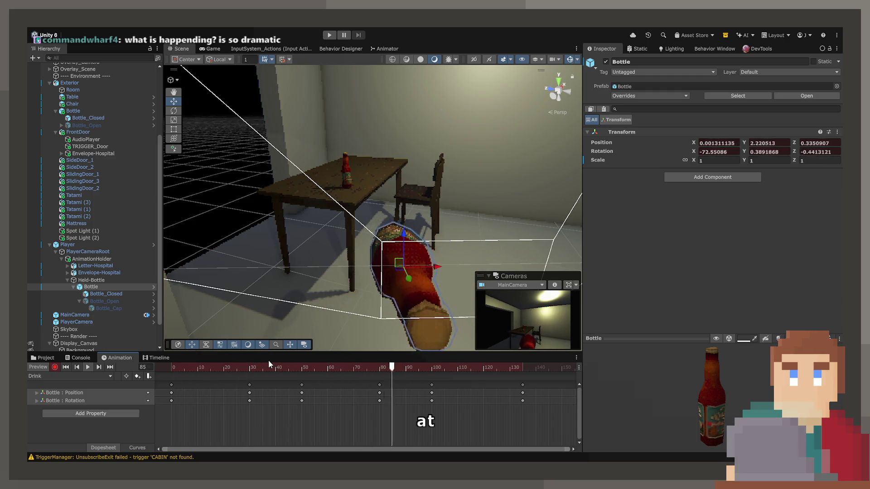
pyautogui.press('space')
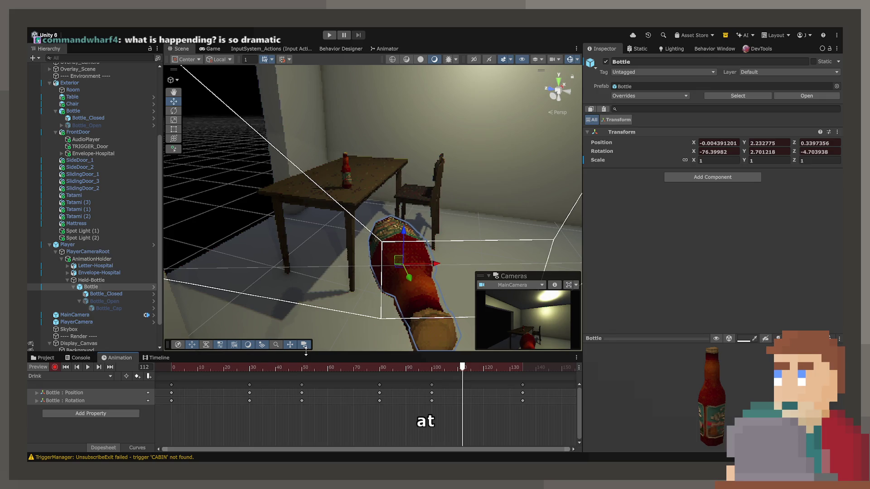
pyautogui.moveTo(307, 368)
pyautogui.mouseDown()
pyautogui.moveTo(186, 369)
pyautogui.moveTo(384, 375)
pyautogui.mouseUp()
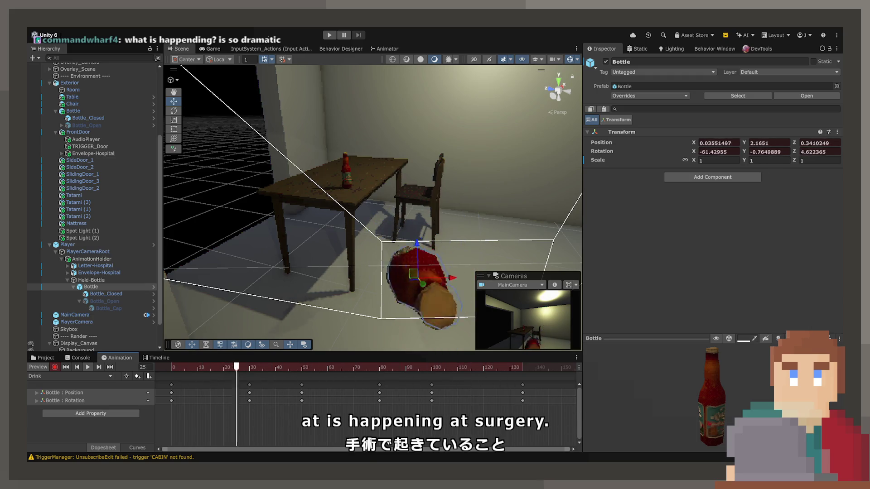
pyautogui.click(211, 48)
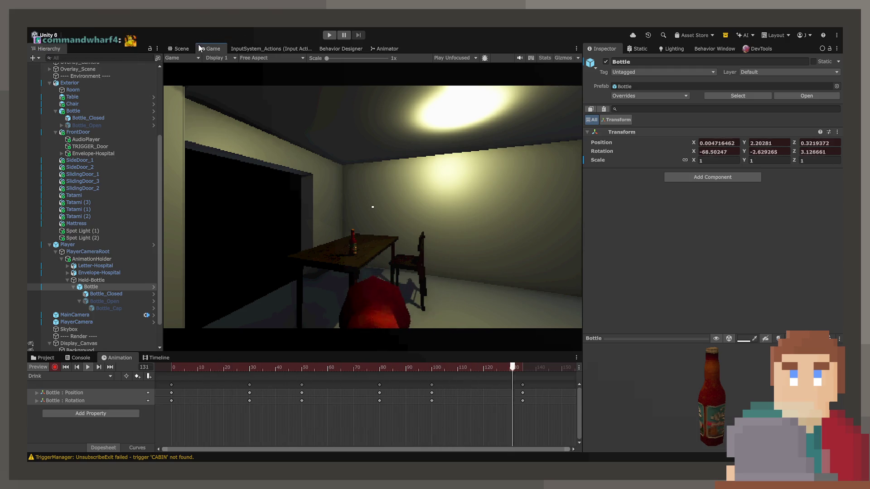
pyautogui.click(186, 49)
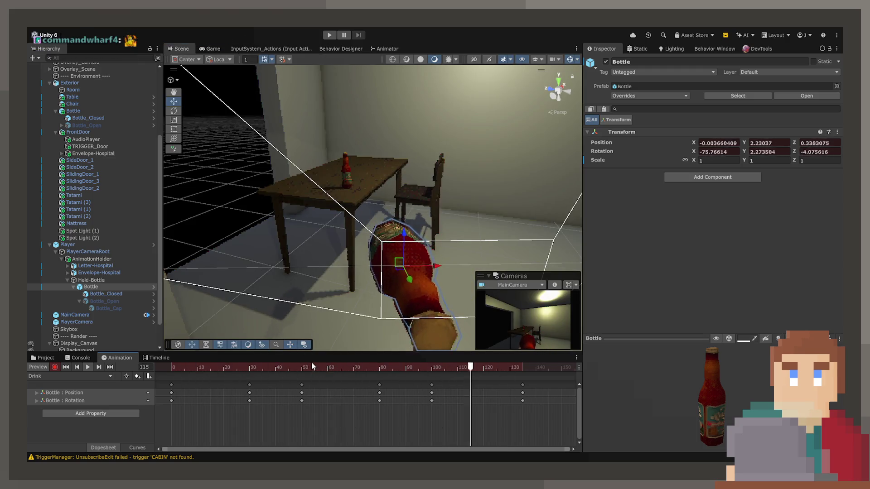
# Step: At frame 49, lower the bottle slightly along its up axis and watch it from the game camera
pyautogui.moveTo(250, 366); pyautogui.dragTo(299, 367)
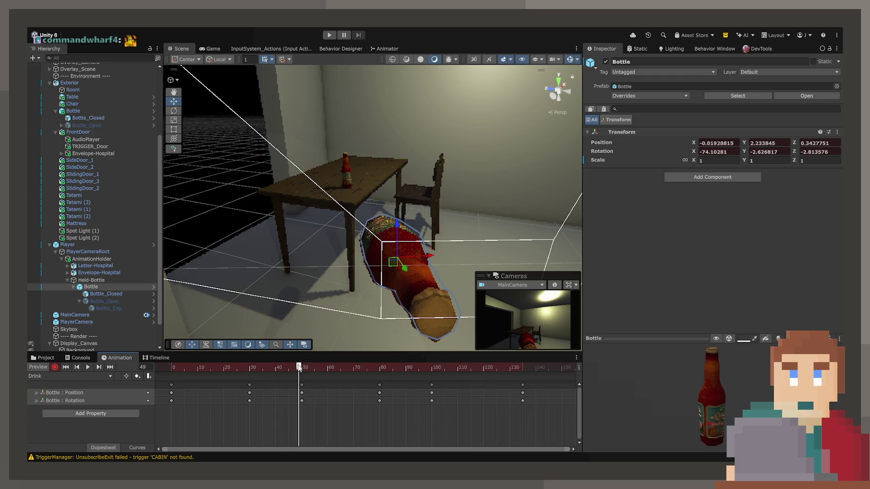
pyautogui.moveTo(397, 224); pyautogui.dragTo(398, 229)
pyautogui.press('space')
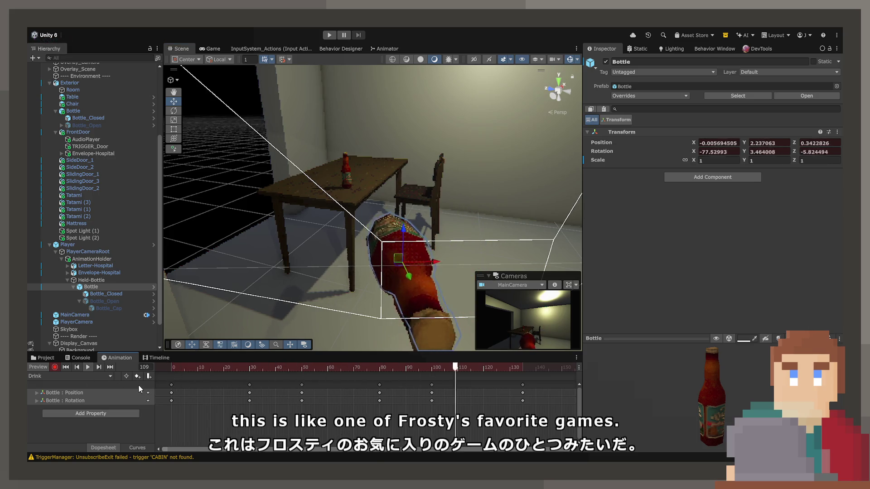
pyautogui.click(205, 49)
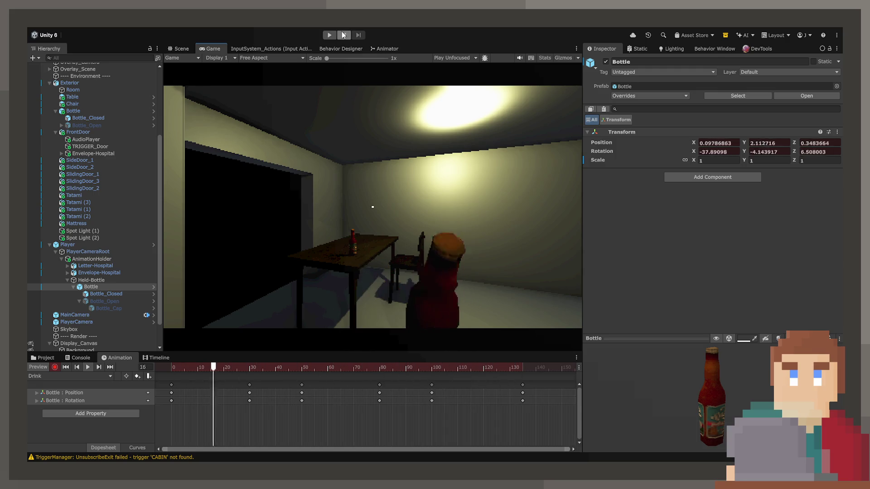
pyautogui.click(177, 49)
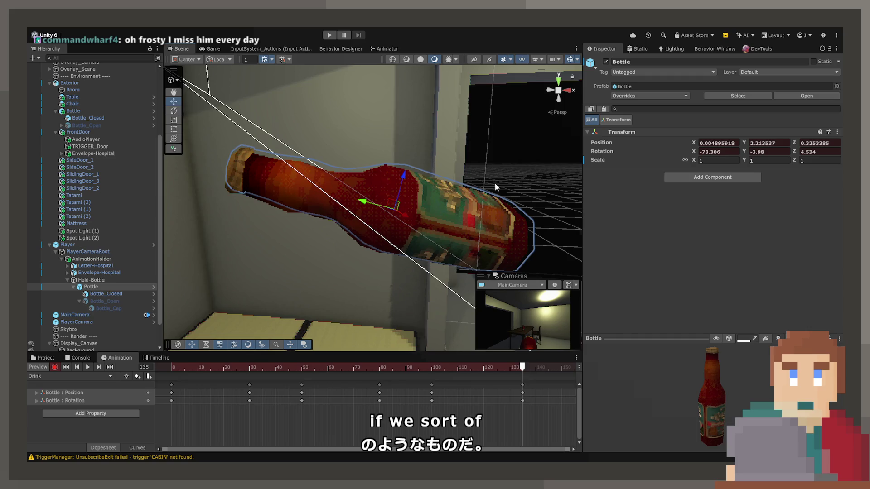
# Step: Move the bottle up and right, then review the mid-clip motion
pyautogui.moveTo(392, 205); pyautogui.dragTo(400, 190)
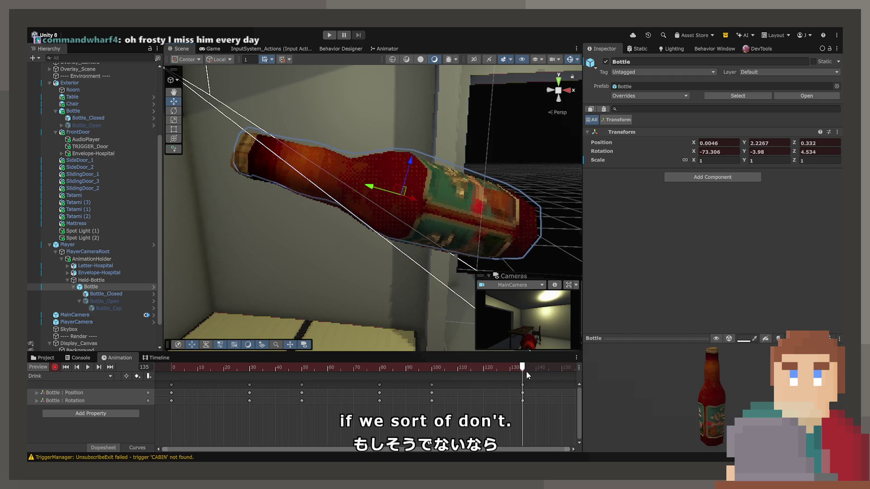
pyautogui.moveTo(509, 368); pyautogui.dragTo(336, 370)
pyautogui.moveTo(371, 368)
pyautogui.mouseDown()
pyautogui.moveTo(271, 379)
pyautogui.moveTo(526, 370)
pyautogui.mouseUp()
pyautogui.scroll(-2, 480, 408)
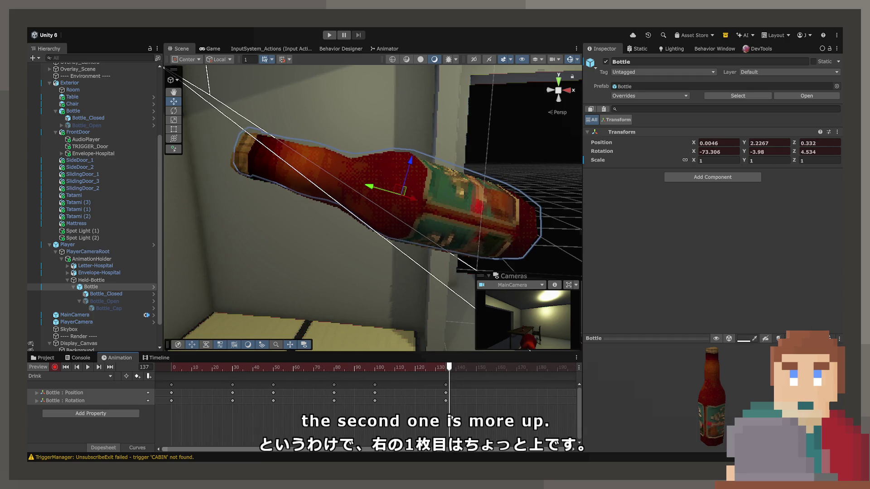
# Step: Key a new end pose at frame 170 with the bottle spun around and raised higher
pyautogui.moveTo(449, 367); pyautogui.dragTo(516, 369)
pyautogui.click(173, 110)
pyautogui.moveTo(419, 177)
pyautogui.mouseDown()
pyautogui.moveTo(382, 170)
pyautogui.moveTo(373, 177)
pyautogui.moveTo(241, 137)
pyautogui.mouseUp()
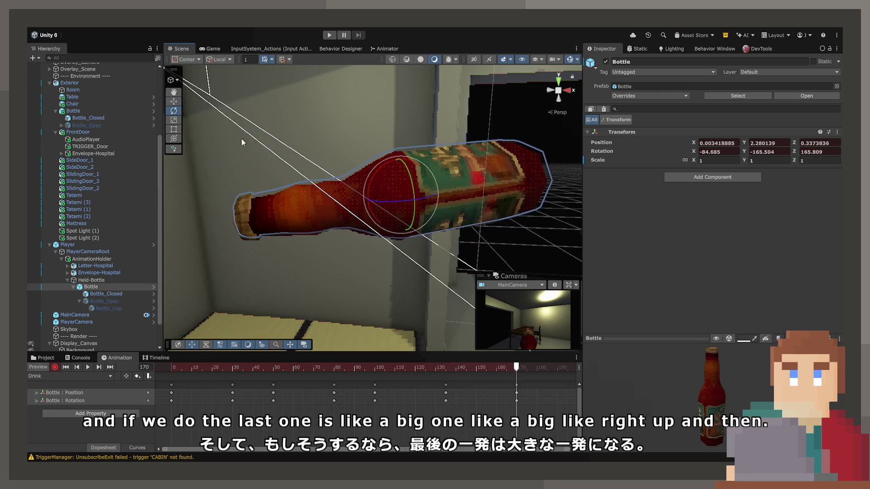
pyautogui.moveTo(384, 169)
pyautogui.mouseDown()
pyautogui.moveTo(394, 149)
pyautogui.moveTo(414, 161)
pyautogui.mouseUp()
pyautogui.moveTo(513, 373)
pyautogui.mouseDown()
pyautogui.moveTo(445, 379)
pyautogui.moveTo(515, 376)
pyautogui.mouseUp()
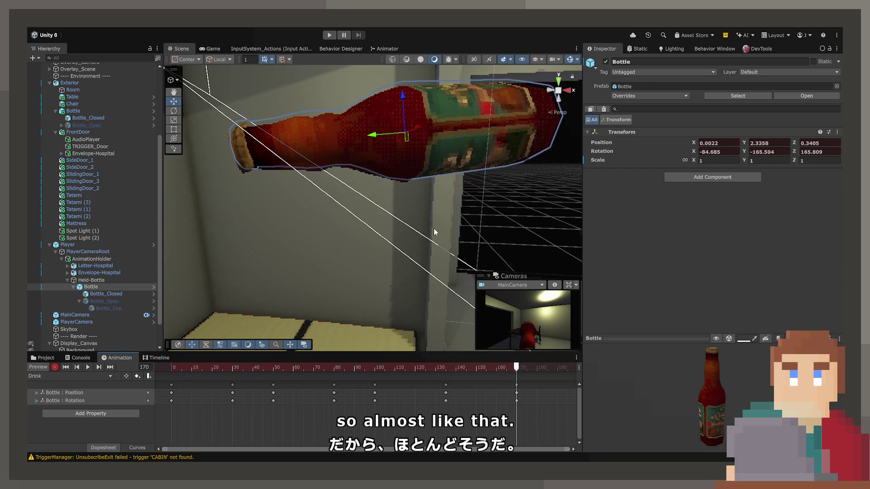
pyautogui.moveTo(401, 145); pyautogui.dragTo(407, 159)
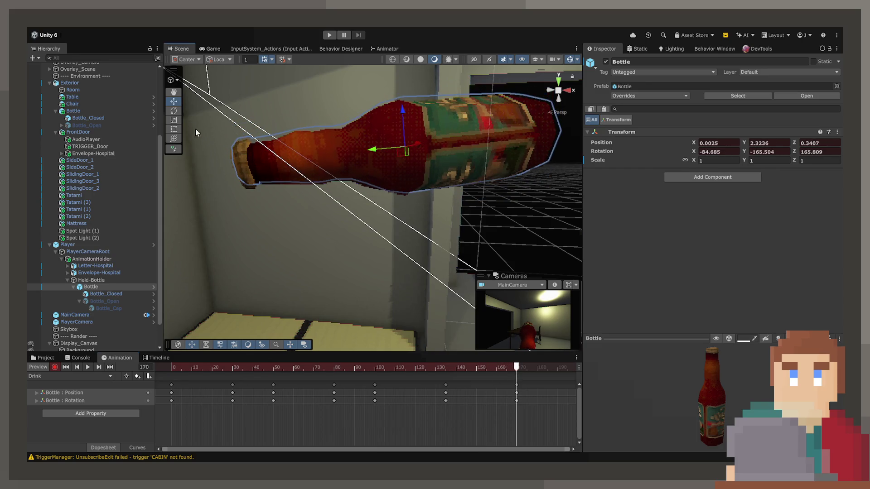
pyautogui.moveTo(515, 365)
pyautogui.mouseDown()
pyautogui.moveTo(263, 376)
pyautogui.moveTo(405, 380)
pyautogui.moveTo(514, 371)
pyautogui.moveTo(453, 368)
pyautogui.mouseUp()
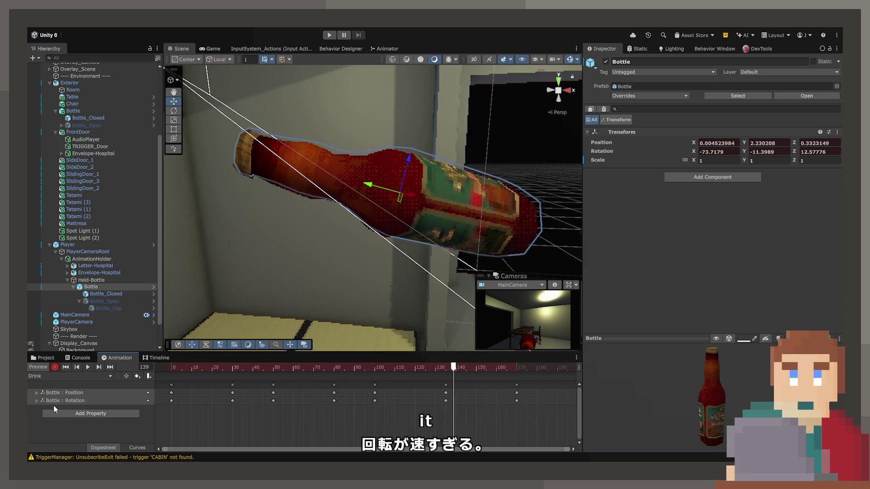
pyautogui.click(150, 451)
# Step: In the curve view, try bending the yellow rotation curve, then undo the tangent change
pyautogui.scroll(-5, 469, 406)
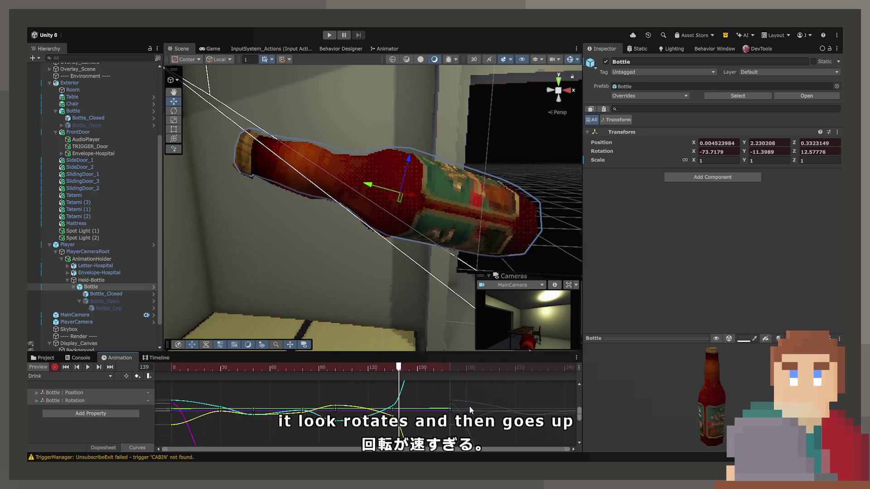
pyautogui.scroll(3, 267, 427)
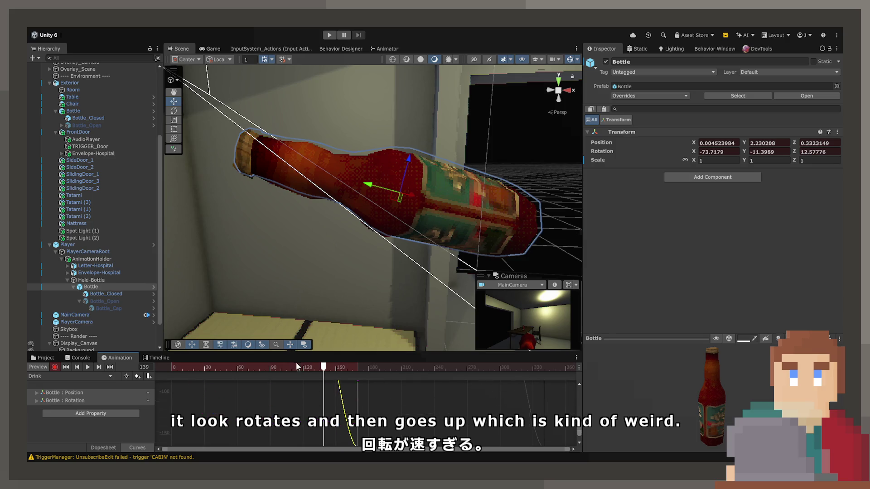
pyautogui.scroll(-2, 324, 430)
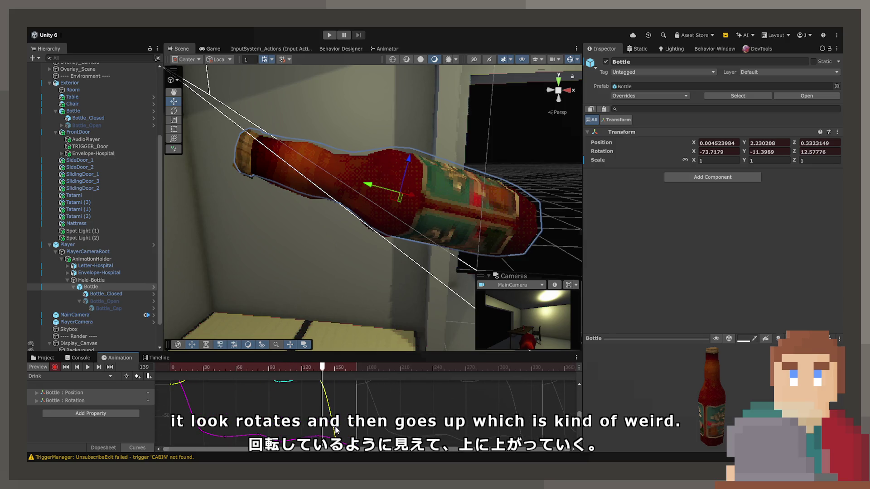
pyautogui.scroll(-2, 336, 430)
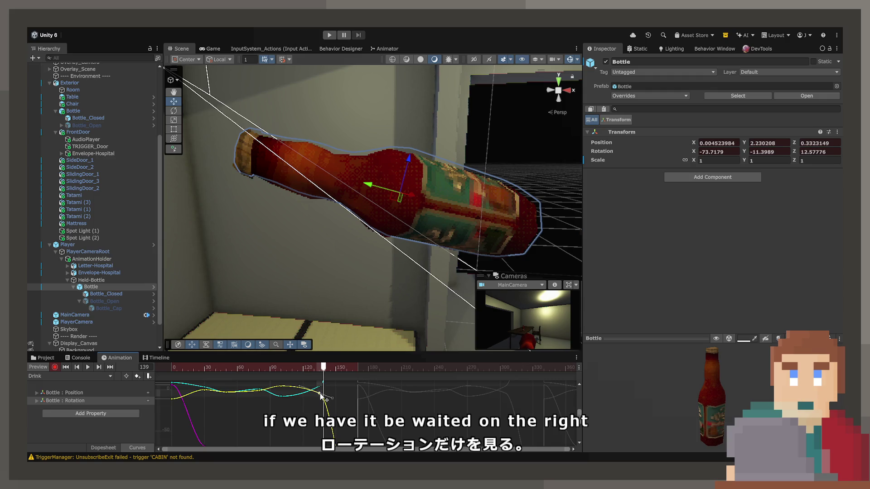
pyautogui.moveTo(335, 397); pyautogui.dragTo(344, 428)
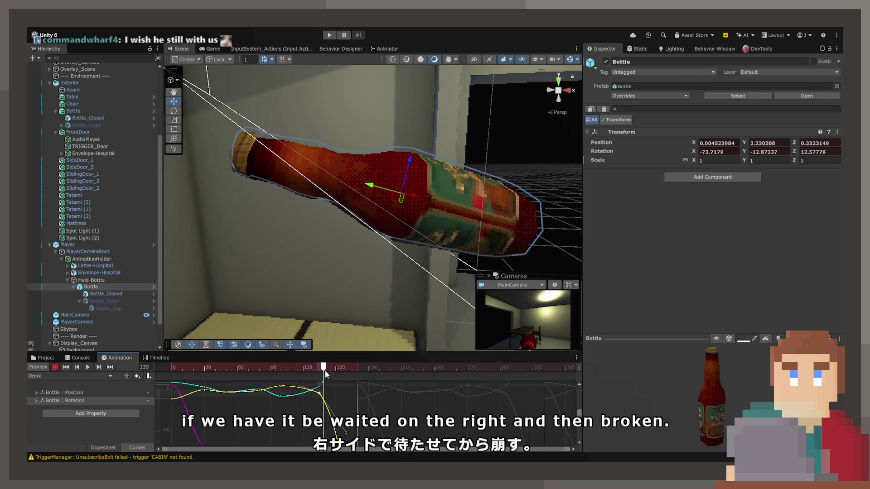
pyautogui.moveTo(323, 368); pyautogui.dragTo(261, 377)
pyautogui.press('space')
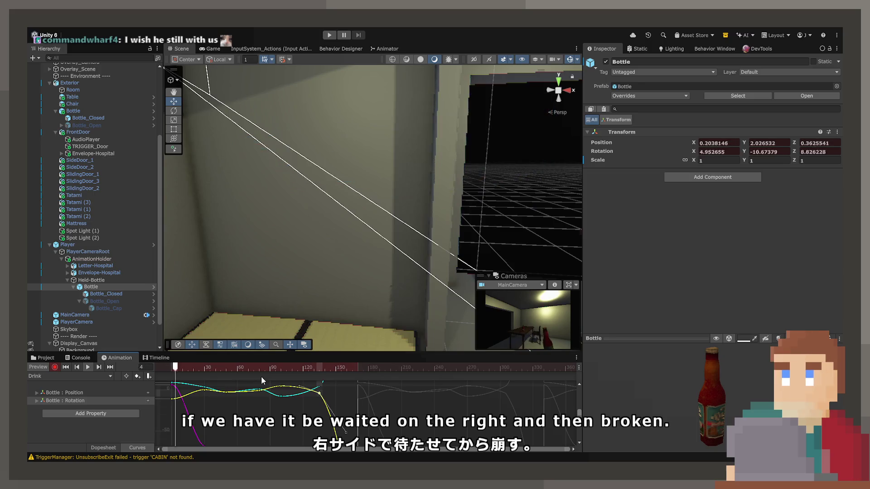
pyautogui.press('space')
pyautogui.hotkey('ctrl', 'z')
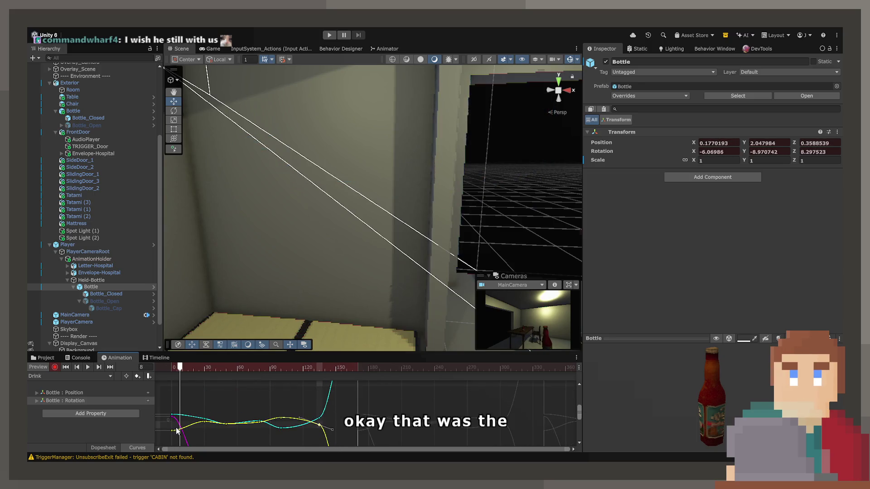
# Step: Scrub to frame 136 and select the rotation key near frame 134 in the curves
pyautogui.click(113, 446)
pyautogui.click(328, 368)
pyautogui.moveTo(330, 371)
pyautogui.mouseDown()
pyautogui.moveTo(366, 371)
pyautogui.moveTo(318, 375)
pyautogui.mouseUp()
pyautogui.click(136, 447)
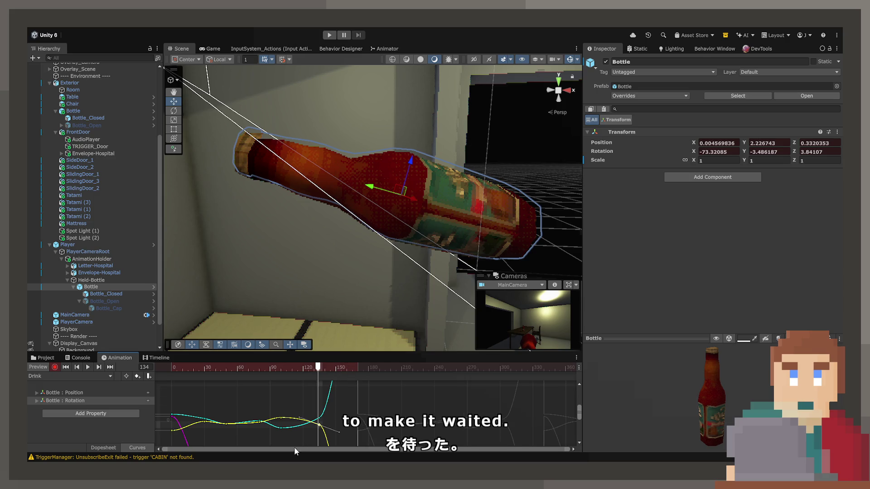
pyautogui.click(319, 424)
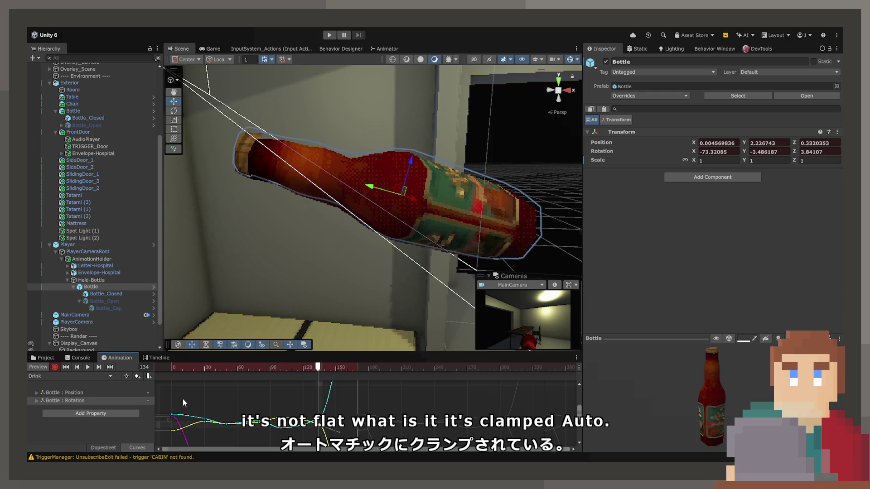
# Step: Back in the Dopesheet, raise the bottle to record an in-between key at frame 151
pyautogui.hotkey('ctrl', 'Tab')
pyautogui.moveTo(319, 375)
pyautogui.mouseDown()
pyautogui.moveTo(360, 371)
pyautogui.moveTo(325, 371)
pyautogui.moveTo(337, 374)
pyautogui.mouseUp()
pyautogui.moveTo(400, 153); pyautogui.dragTo(401, 134)
# Step: Adjust the bottle's height at frame 151, lifting then lowering it slightly
pyautogui.moveTo(338, 366)
pyautogui.mouseDown()
pyautogui.moveTo(346, 367)
pyautogui.moveTo(323, 366)
pyautogui.moveTo(367, 368)
pyautogui.moveTo(329, 367)
pyautogui.moveTo(338, 369)
pyautogui.mouseUp()
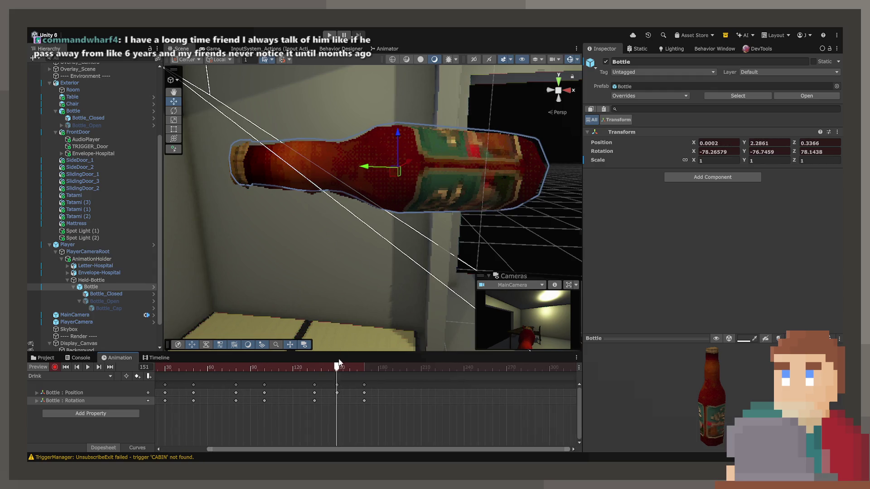
pyautogui.moveTo(395, 144); pyautogui.dragTo(399, 126)
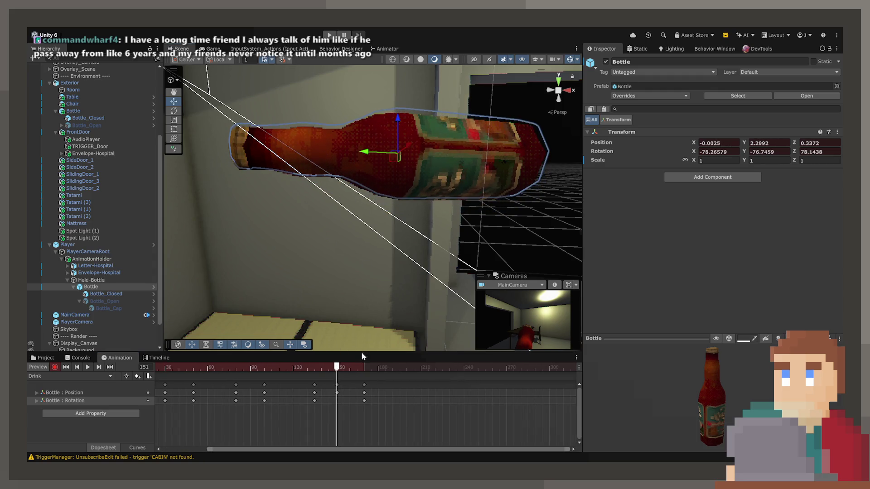
pyautogui.moveTo(337, 369)
pyautogui.mouseDown()
pyautogui.moveTo(292, 369)
pyautogui.moveTo(364, 367)
pyautogui.moveTo(315, 368)
pyautogui.moveTo(335, 367)
pyautogui.mouseUp()
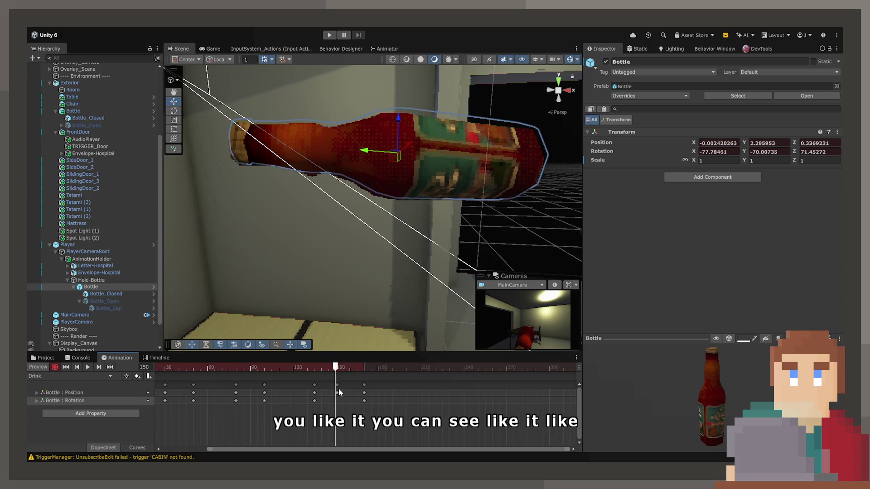
pyautogui.click(337, 392)
pyautogui.click(338, 368)
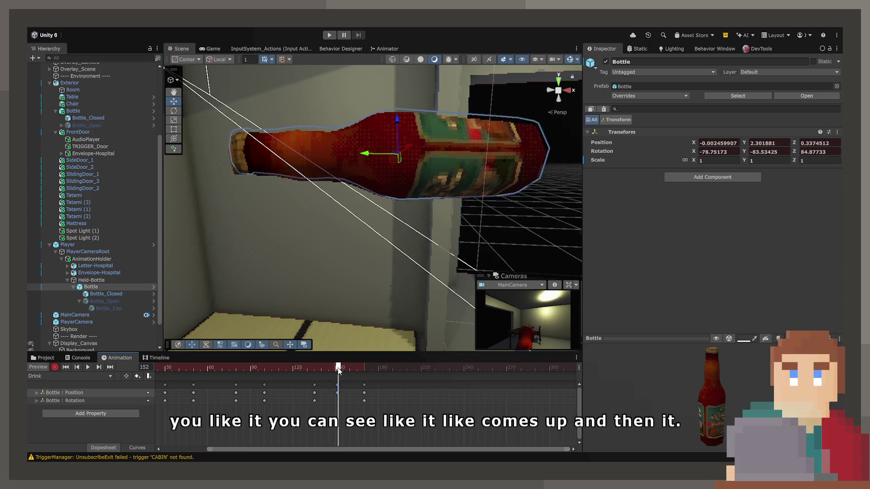
pyautogui.moveTo(399, 127)
pyautogui.mouseDown()
pyautogui.moveTo(375, 355)
pyautogui.moveTo(307, 368)
pyautogui.moveTo(372, 370)
pyautogui.mouseUp()
# Step: Paste the copied pose at frame 210, then tilt and lower the bottle there
pyautogui.moveTo(261, 366)
pyautogui.mouseDown()
pyautogui.moveTo(311, 367)
pyautogui.moveTo(249, 366)
pyautogui.moveTo(401, 369)
pyautogui.mouseUp()
pyautogui.moveTo(267, 365)
pyautogui.mouseDown()
pyautogui.moveTo(217, 372)
pyautogui.moveTo(395, 361)
pyautogui.mouseUp()
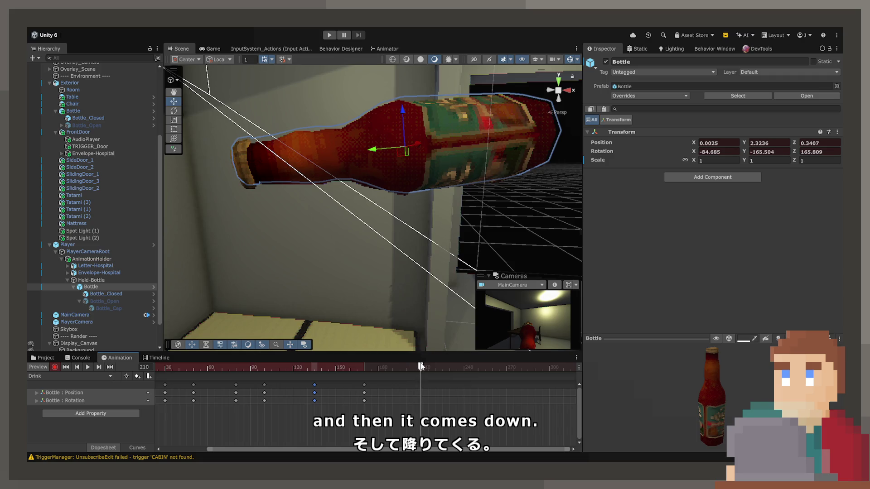
pyautogui.hotkey('ctrl', 'v')
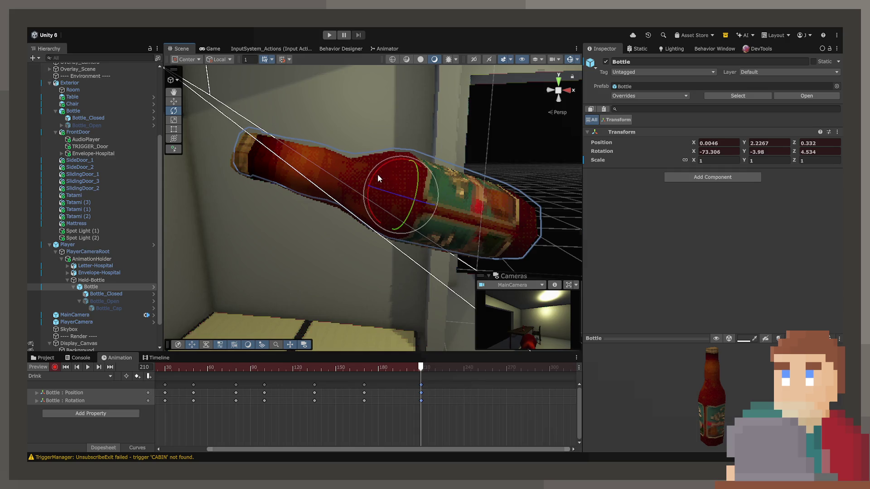
pyautogui.moveTo(387, 171)
pyautogui.mouseDown()
pyautogui.moveTo(390, 164)
pyautogui.moveTo(213, 128)
pyautogui.mouseUp()
pyautogui.moveTo(395, 202); pyautogui.dragTo(395, 219)
pyautogui.moveTo(419, 385)
pyautogui.mouseDown()
pyautogui.moveTo(324, 371)
pyautogui.moveTo(213, 383)
pyautogui.moveTo(235, 395)
pyautogui.mouseUp()
pyautogui.press('space')
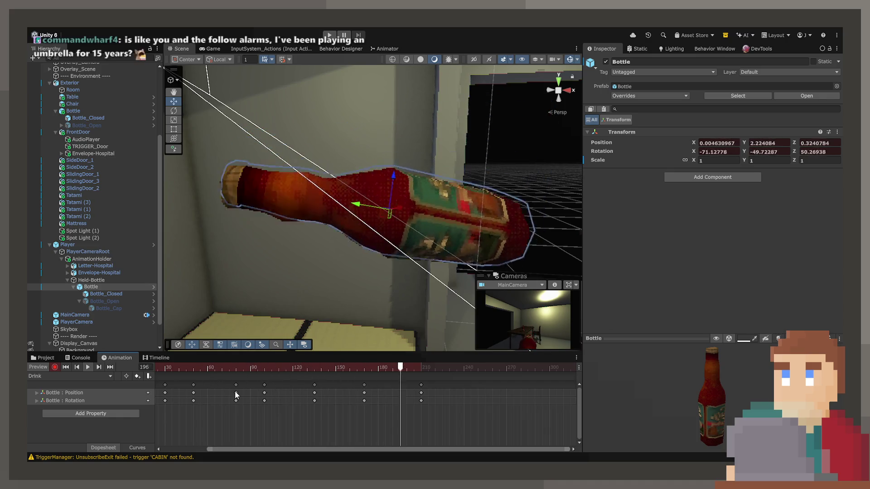
pyautogui.press('space')
# Step: Place a copied pose key at frame 190 and rotate the bottle there
pyautogui.moveTo(349, 368); pyautogui.dragTo(392, 373)
pyautogui.click(364, 385)
pyautogui.hotkey('ctrl', 'v')
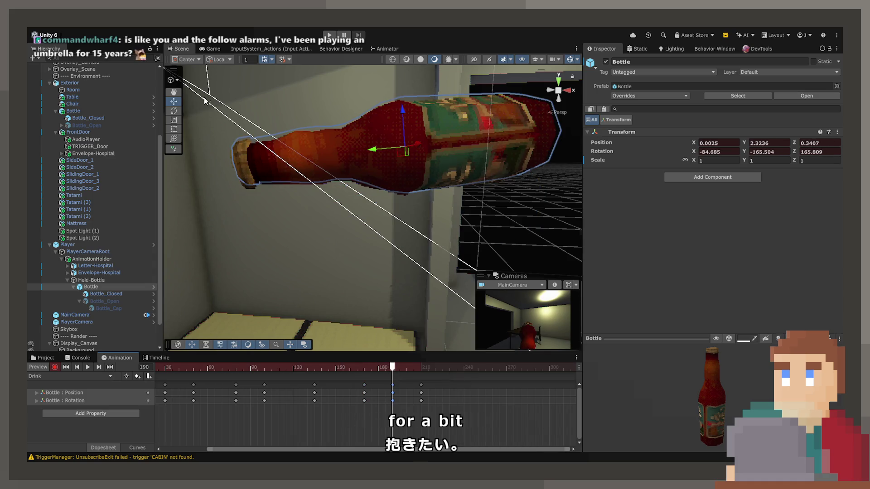
pyautogui.moveTo(383, 131); pyautogui.dragTo(406, 136)
pyautogui.click(174, 101)
pyautogui.press('space')
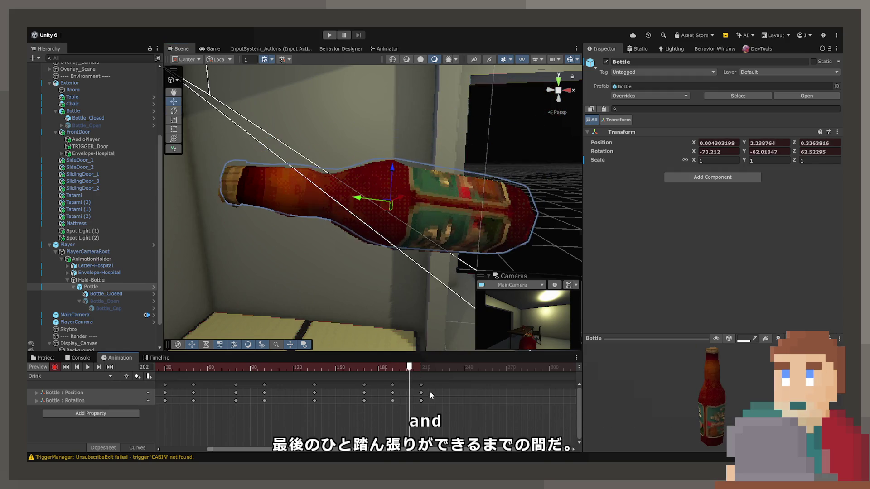
# Step: Move the last key from frame 238 to 240 and play the clip in the game view
pyautogui.moveTo(463, 382); pyautogui.dragTo(466, 383)
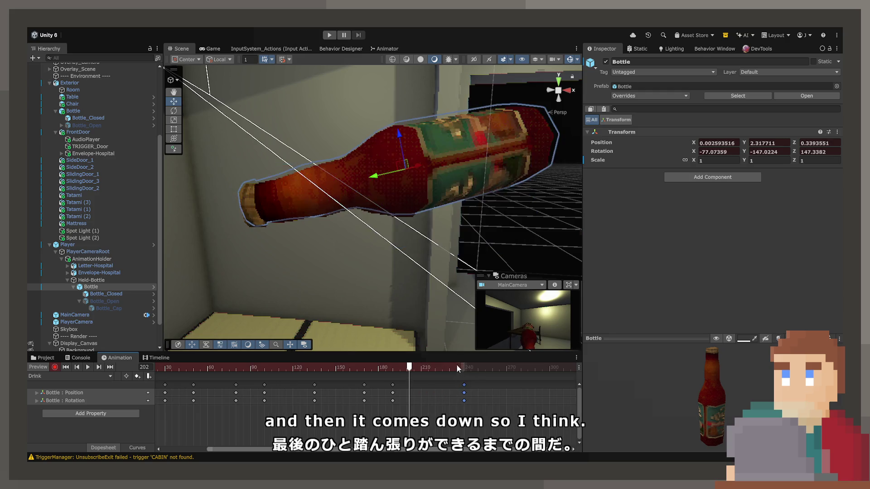
pyautogui.hotkey('shift', ',')
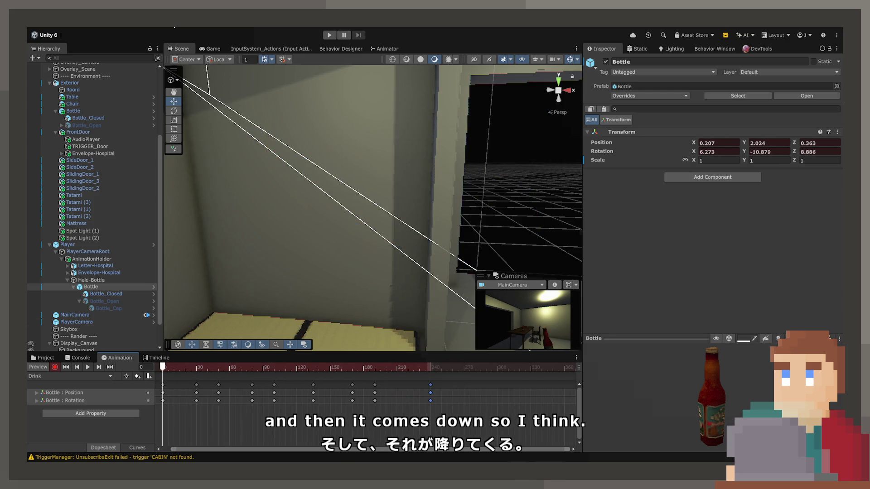
pyautogui.click(213, 49)
pyautogui.moveTo(196, 369); pyautogui.dragTo(274, 376)
pyautogui.press('space')
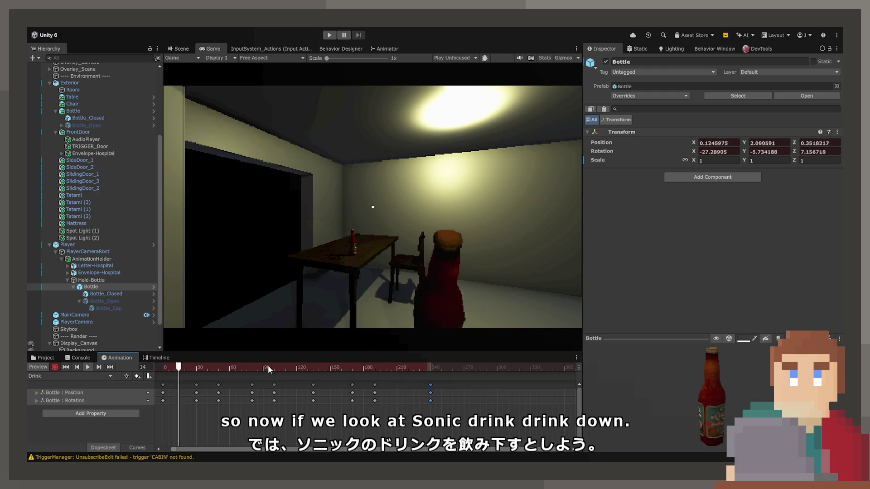
# Step: Shift the Drink clip's keys from frames 130–240 about 15 frames later and play the preview
pyautogui.moveTo(267, 368)
pyautogui.mouseDown()
pyautogui.moveTo(206, 386)
pyautogui.moveTo(237, 382)
pyautogui.moveTo(131, 390)
pyautogui.moveTo(182, 372)
pyautogui.mouseUp()
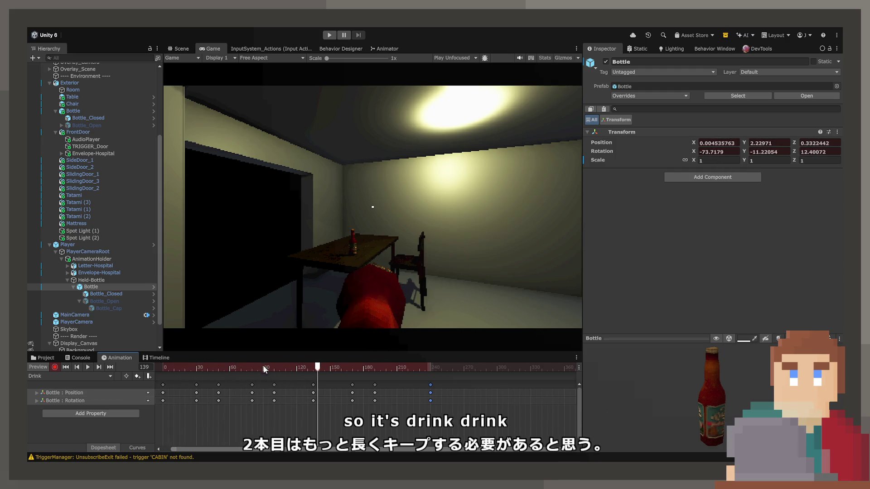
pyautogui.moveTo(309, 381); pyautogui.dragTo(379, 404)
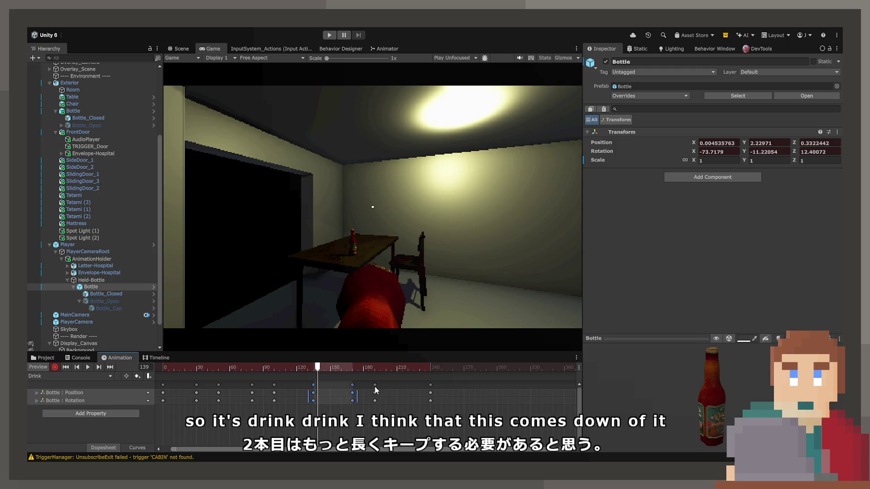
pyautogui.keyDown('shift'); pyautogui.click(431, 385); pyautogui.keyUp('shift')
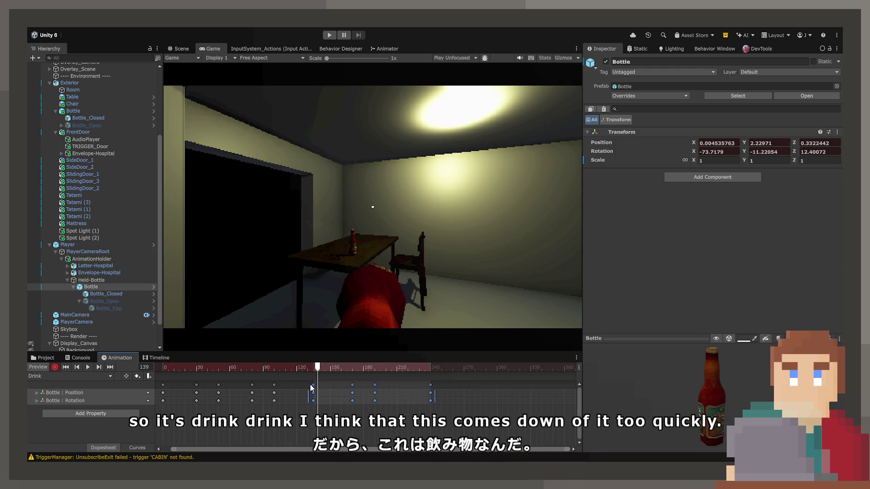
pyautogui.moveTo(314, 385); pyautogui.dragTo(330, 384)
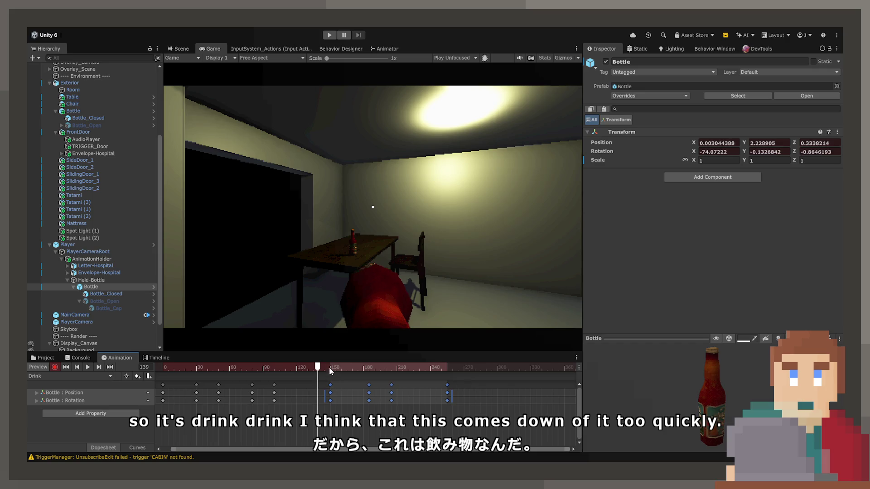
pyautogui.hotkey('shift', ',')
pyautogui.press('space')
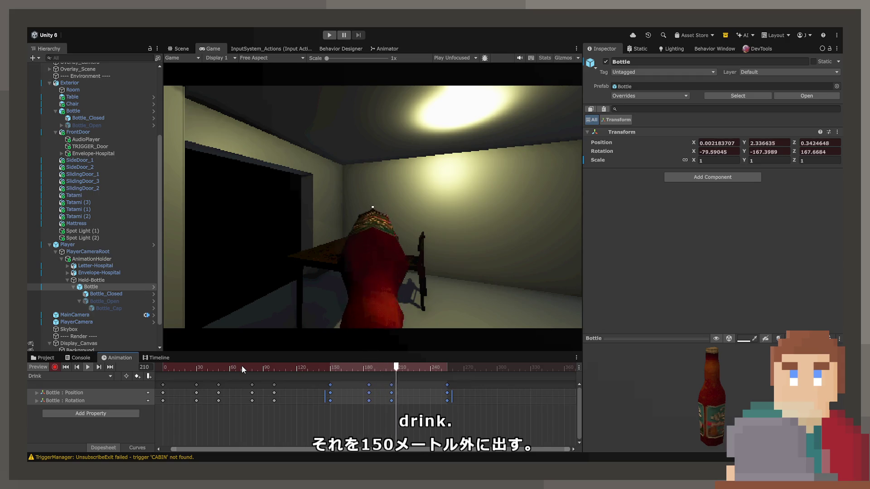
# Step: Check the pose near frame 164, move the last key column slightly earlier, and replay
pyautogui.moveTo(249, 371); pyautogui.dragTo(369, 376)
pyautogui.click(374, 409)
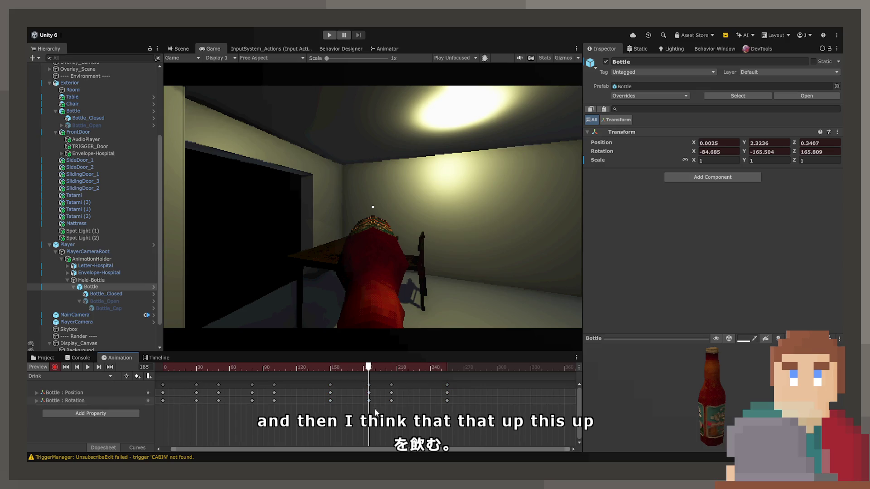
pyautogui.click(446, 385)
pyautogui.moveTo(367, 385); pyautogui.dragTo(351, 385)
pyautogui.press('space')
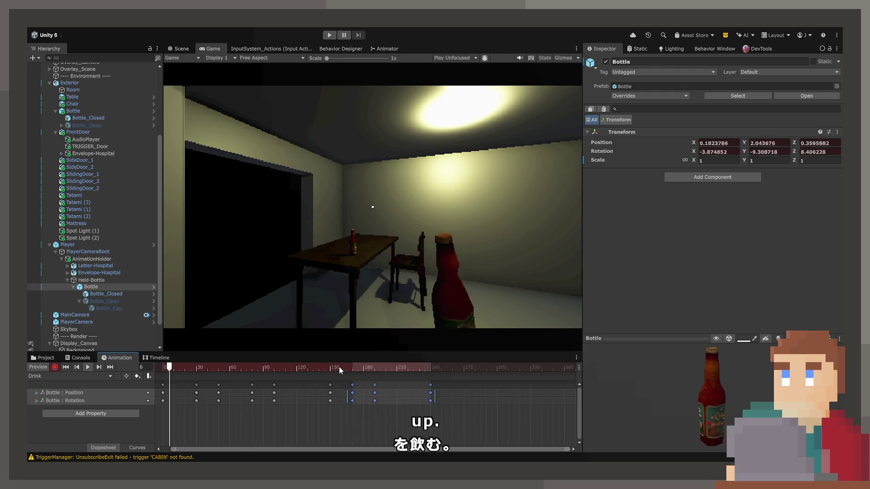
# Step: Move the keys at frames 192 and 240 about 12 frames later and preview again
pyautogui.moveTo(361, 382); pyautogui.dragTo(376, 381)
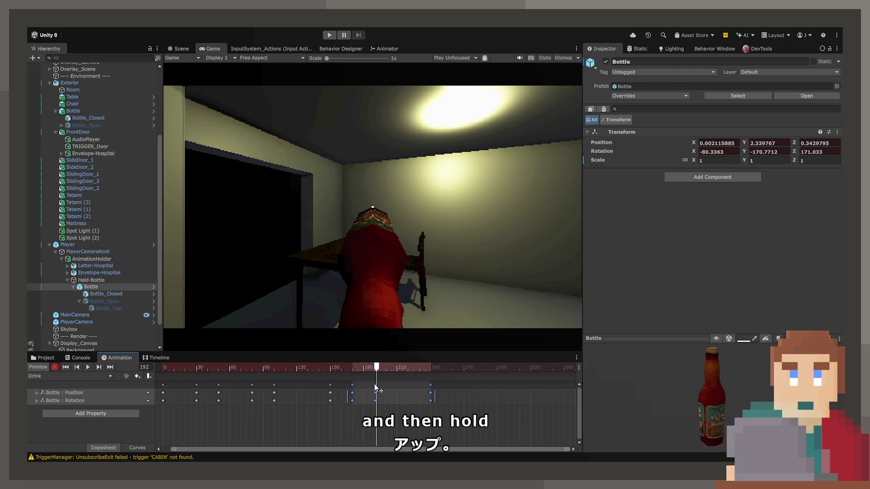
pyautogui.click(376, 388)
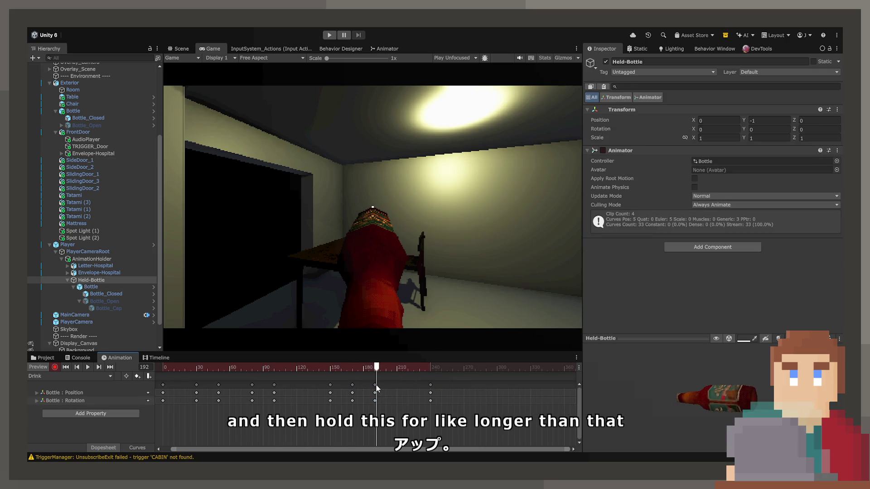
pyautogui.moveTo(436, 387)
pyautogui.mouseDown()
pyautogui.moveTo(362, 384)
pyautogui.moveTo(400, 386)
pyautogui.mouseUp()
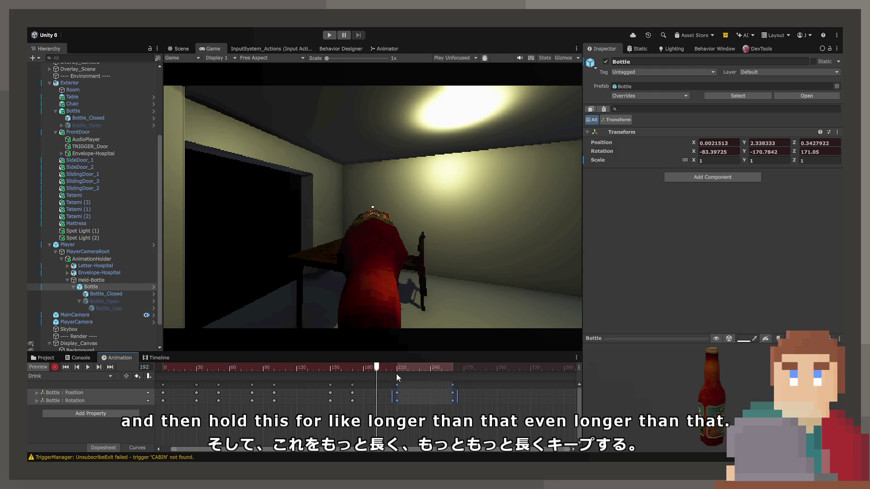
pyautogui.click(232, 367)
pyautogui.press('space')
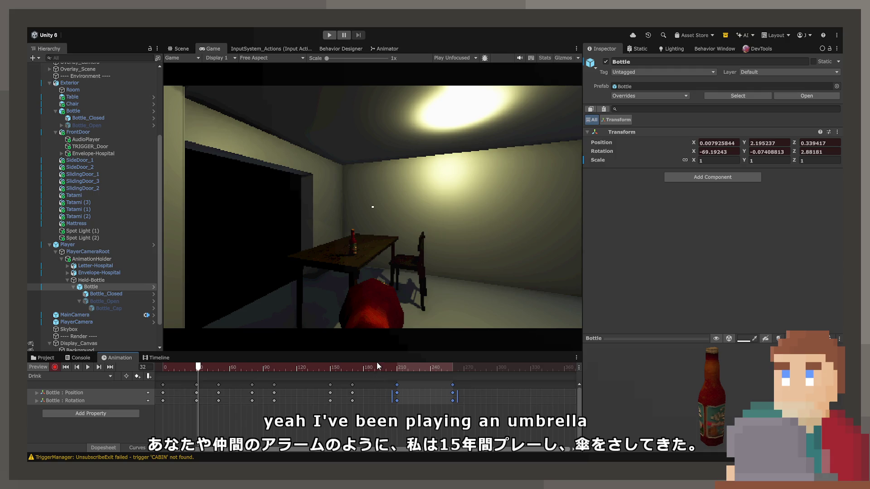
# Step: Nudge the Drink clip's keys around frames 180–240 a few frames later and preview
pyautogui.click(370, 370)
pyautogui.click(308, 370)
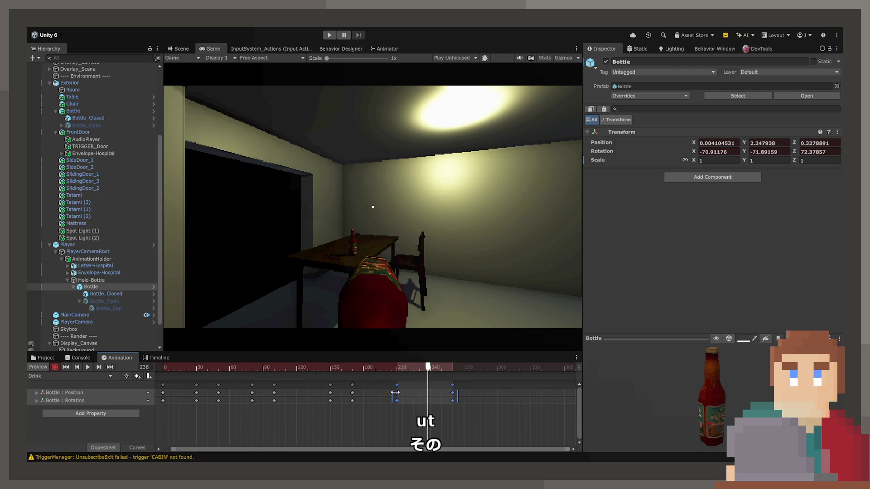
pyautogui.moveTo(383, 383); pyautogui.dragTo(385, 384)
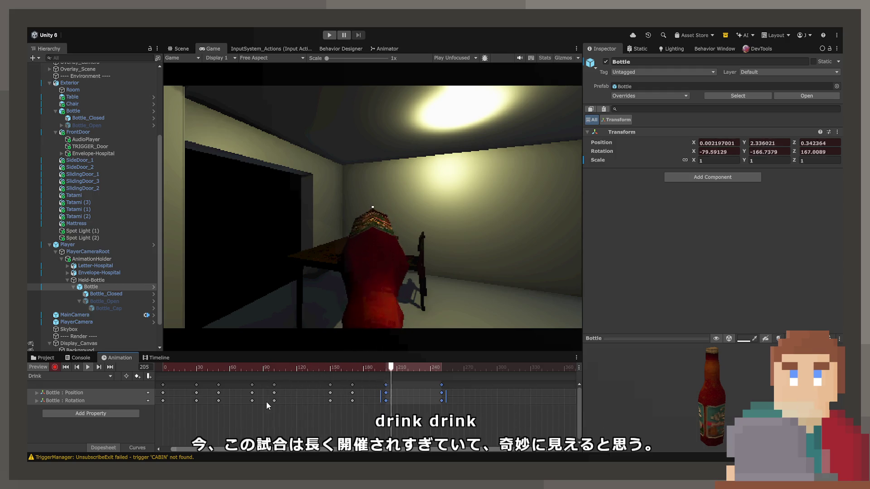
pyautogui.click(343, 383)
pyautogui.moveTo(344, 383); pyautogui.dragTo(441, 384)
pyautogui.moveTo(349, 383); pyautogui.dragTo(360, 388)
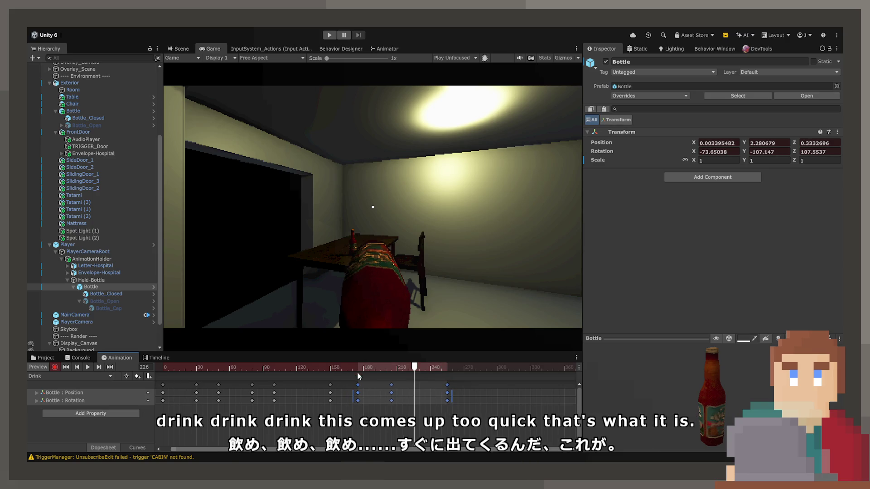
pyautogui.click(29, 368)
pyautogui.press('space')
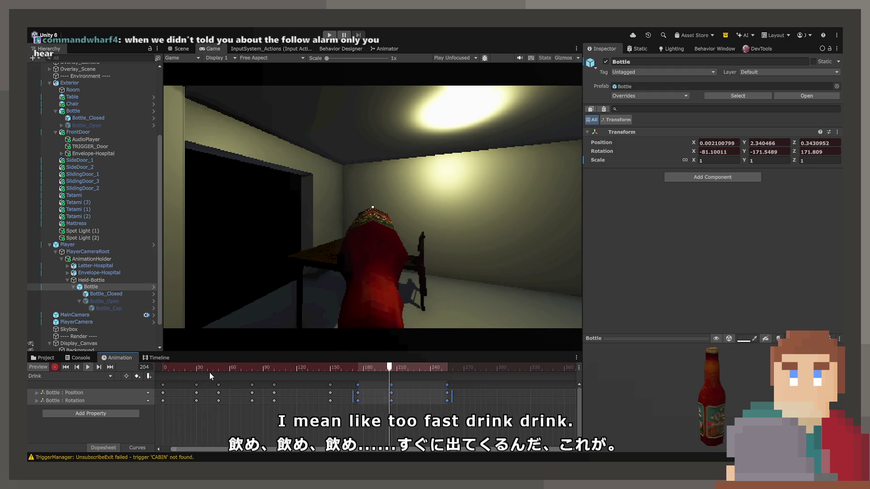
# Step: Settle the later keys at frames 141–246 and preview the clip from frame 44
pyautogui.click(331, 371)
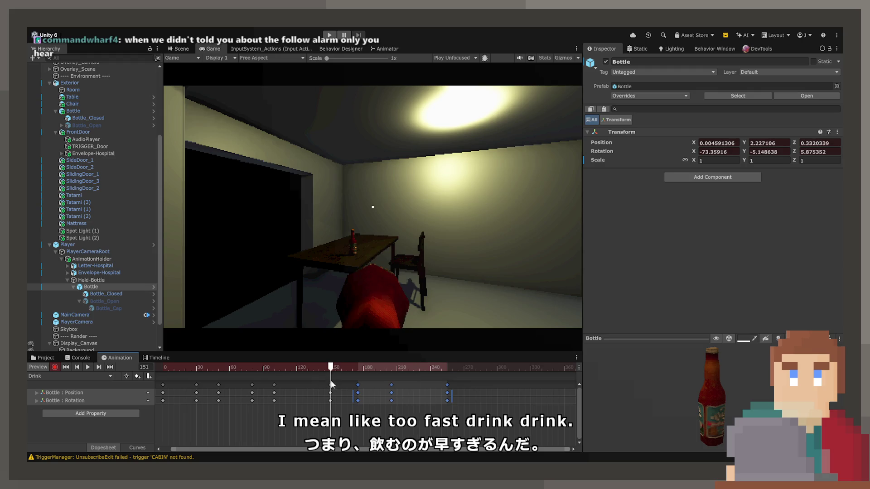
pyautogui.click(331, 385)
pyautogui.moveTo(447, 385); pyautogui.dragTo(320, 386)
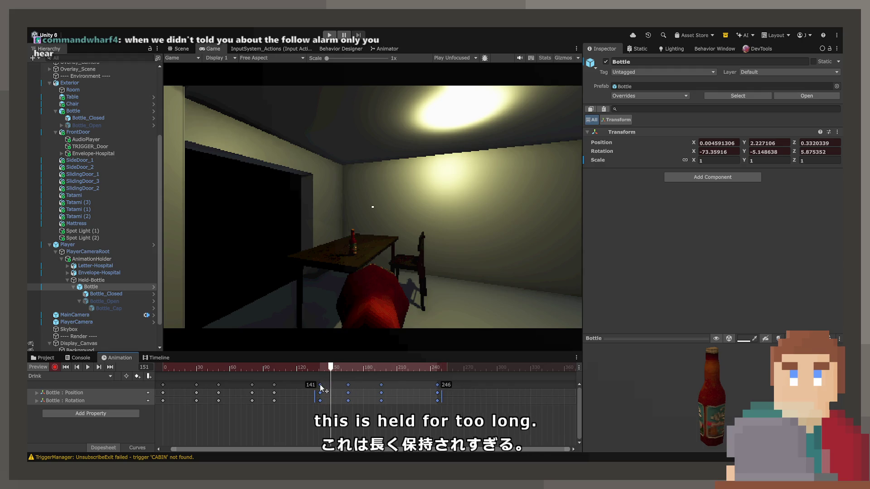
pyautogui.click(88, 367)
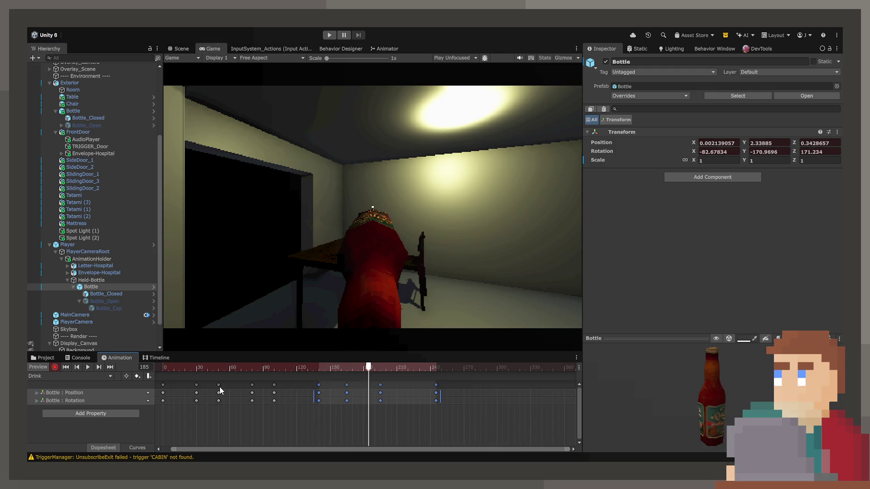
pyautogui.click(167, 369)
pyautogui.click(144, 367)
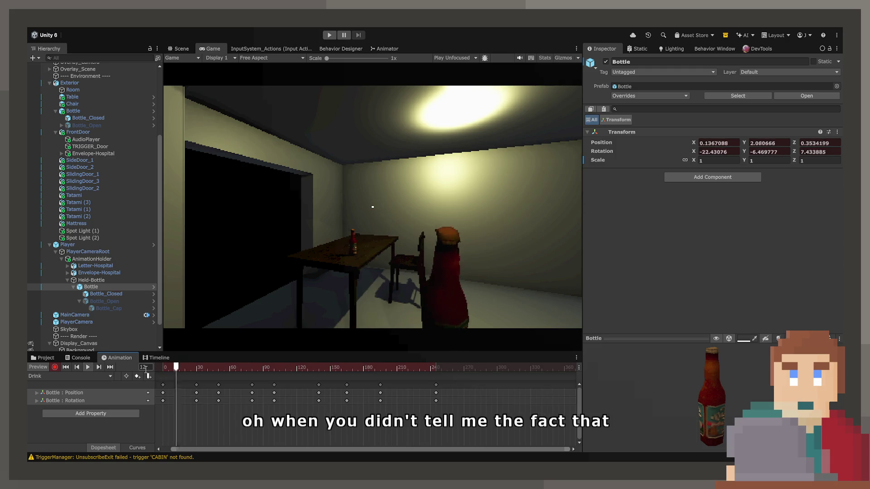
pyautogui.write('44')
pyautogui.press('space')
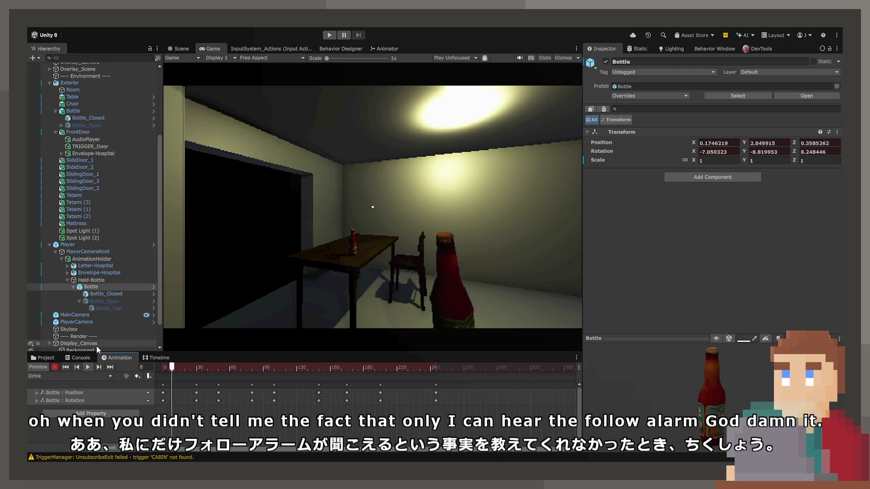
pyautogui.click(435, 370)
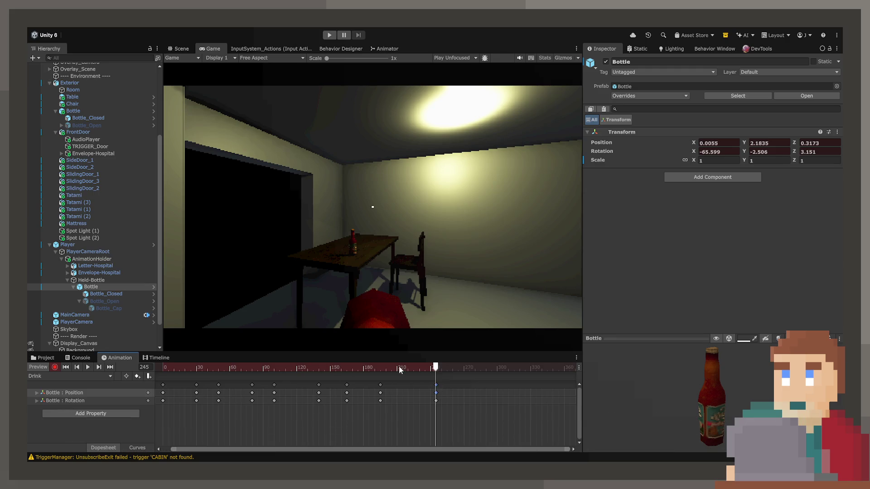
# Step: Copy the frame-0 bottle keys, paste them at frame 270, and move them to about 287
pyautogui.click(162, 368)
pyautogui.click(163, 384)
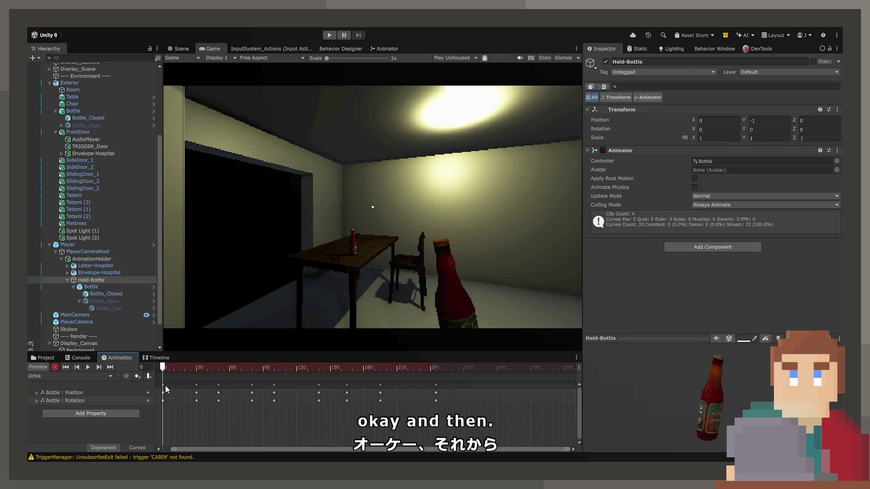
pyautogui.click(275, 368)
pyautogui.click(462, 371)
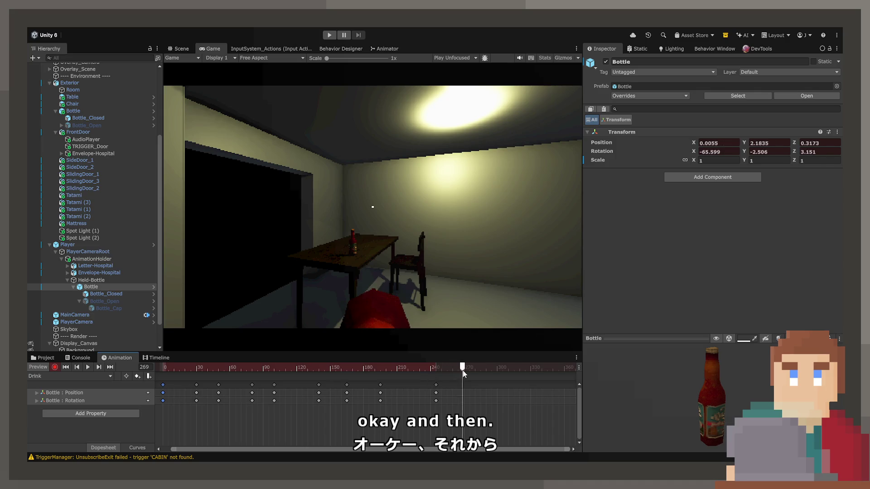
pyautogui.hotkey('ctrl', 'v')
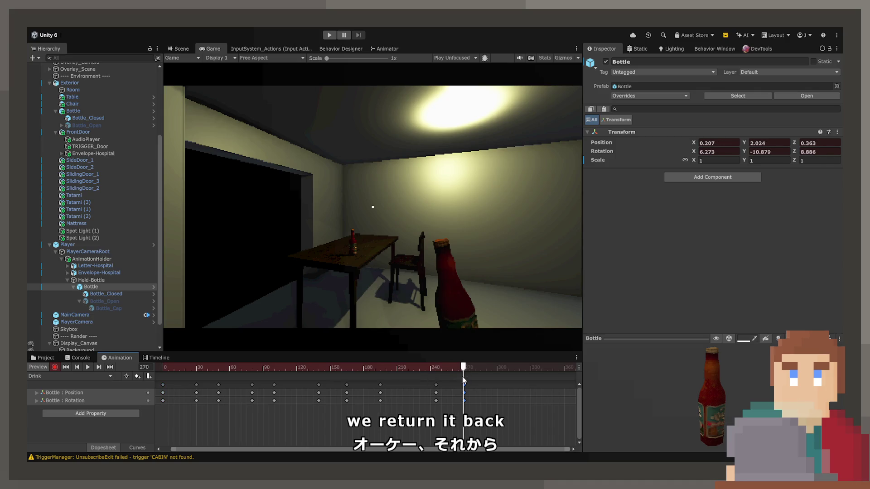
pyautogui.moveTo(463, 370)
pyautogui.mouseDown()
pyautogui.moveTo(441, 371)
pyautogui.moveTo(485, 386)
pyautogui.mouseUp()
# Step: Fine-tune the return keys near frame 290, preview the ending, and show the Position curves
pyautogui.click(87, 367)
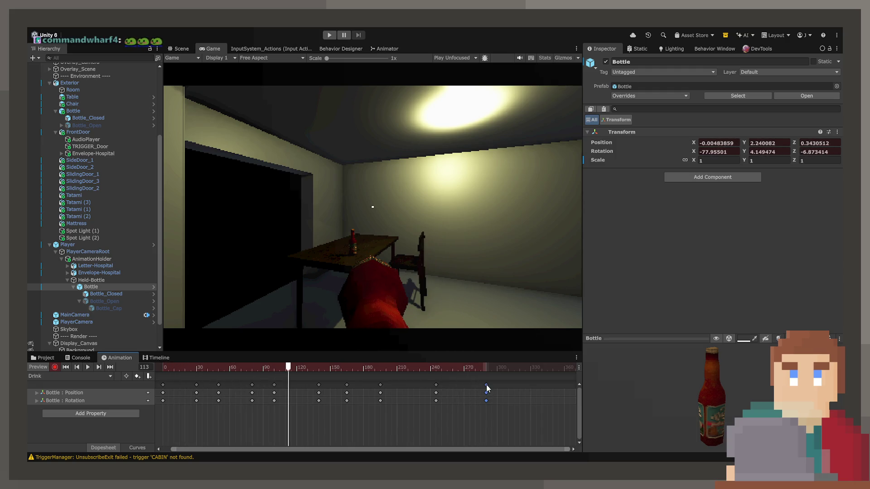
pyautogui.moveTo(496, 384)
pyautogui.mouseDown()
pyautogui.moveTo(476, 371)
pyautogui.moveTo(165, 371)
pyautogui.mouseUp()
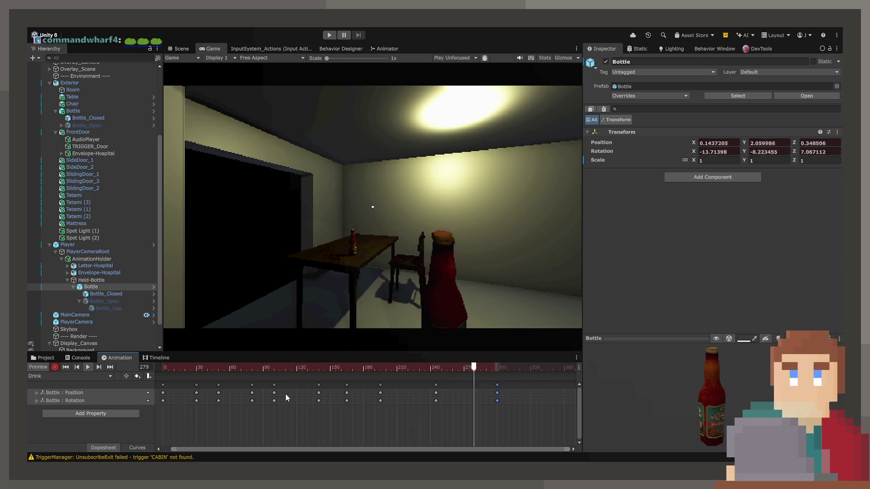
pyautogui.moveTo(497, 387); pyautogui.dragTo(485, 384)
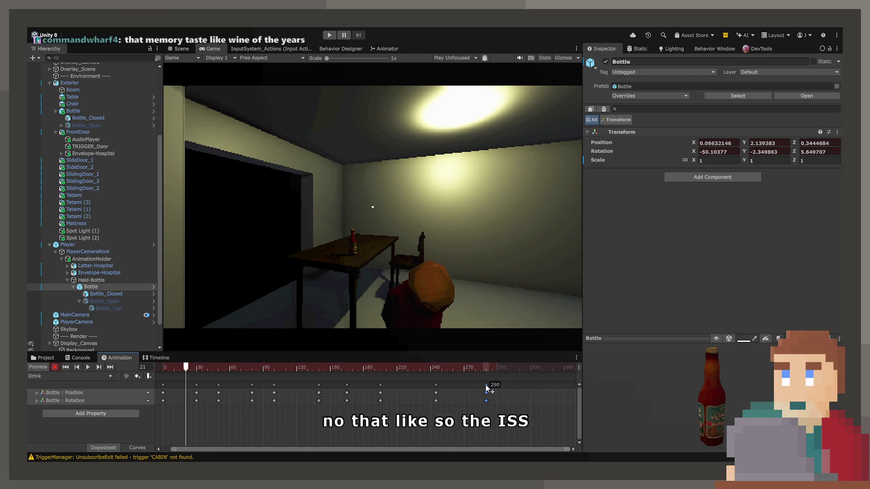
pyautogui.hotkey('shift', ',')
pyautogui.press('space')
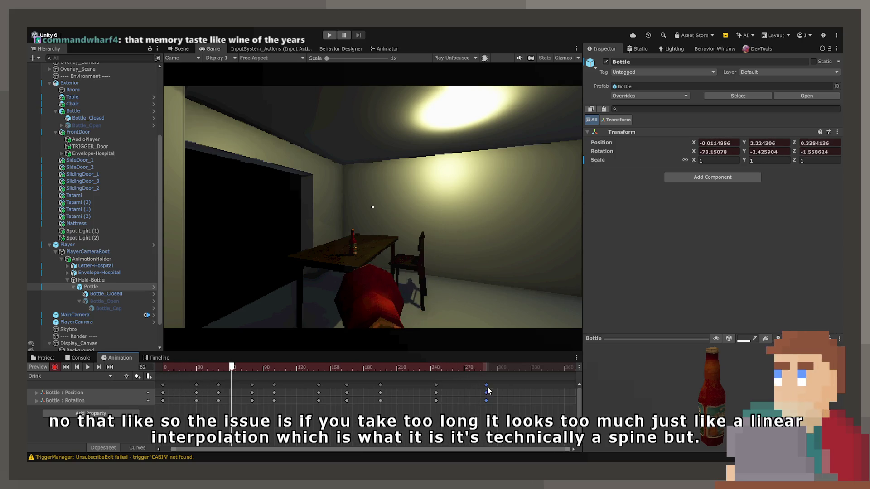
pyautogui.moveTo(479, 371); pyautogui.dragTo(466, 371)
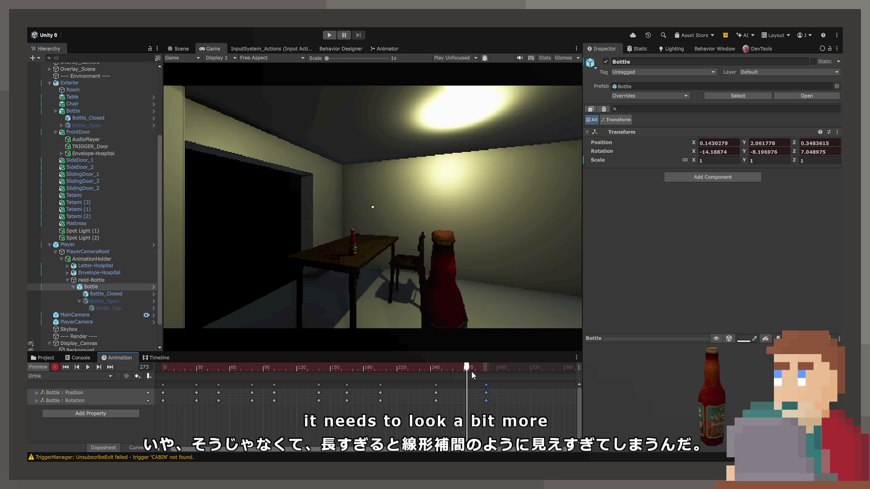
pyautogui.click(462, 371)
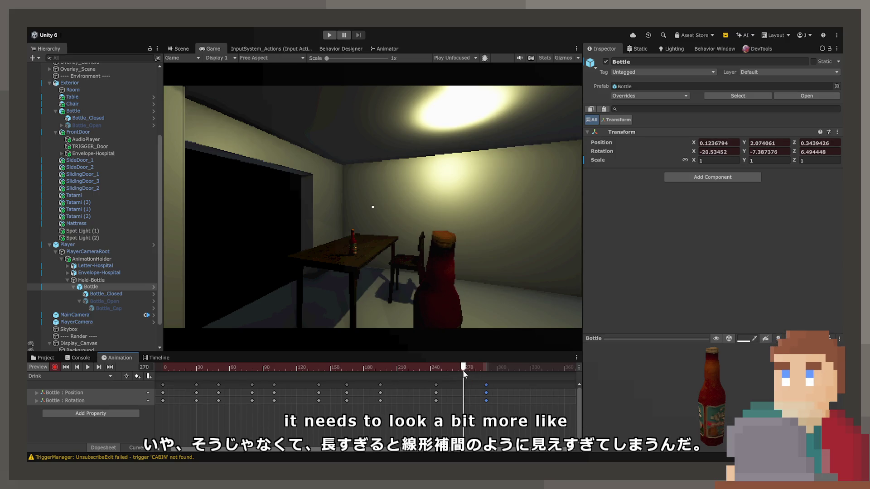
pyautogui.click(138, 448)
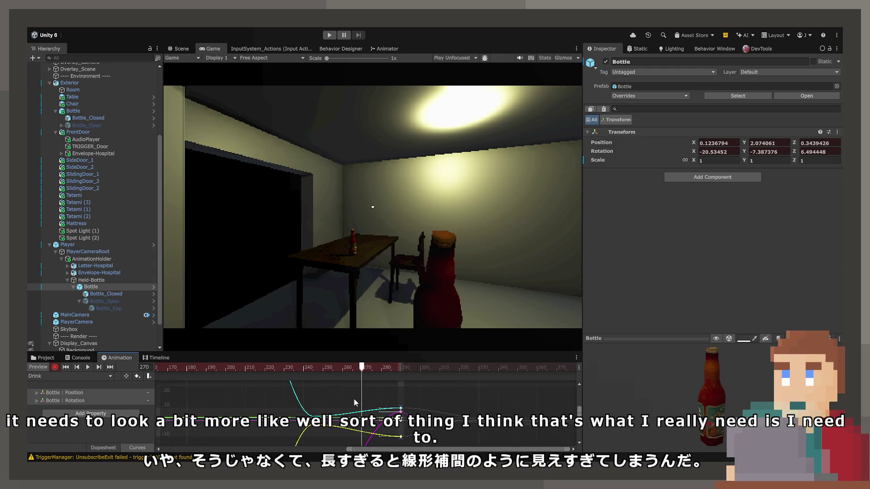
pyautogui.click(110, 394)
# Step: Isolate the Bottle Position.y curve and scrub the motion toward the clip's end
pyautogui.click(308, 426)
pyautogui.scroll(3, 325, 414)
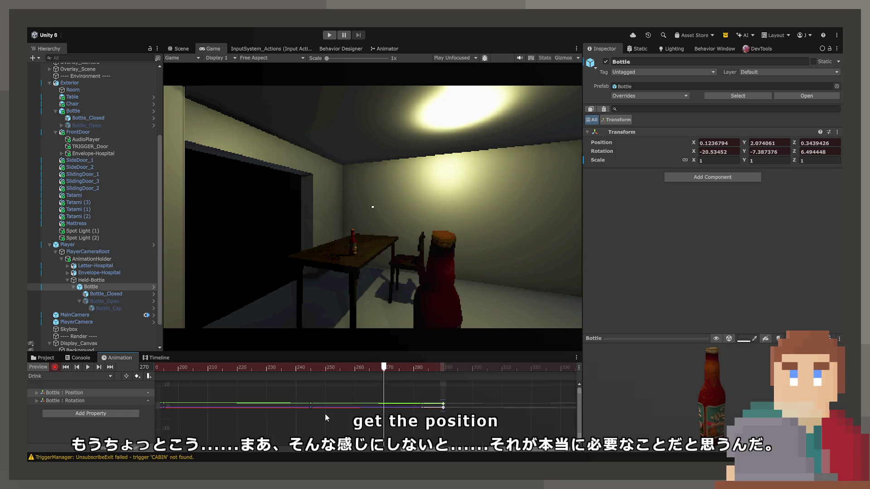
pyautogui.scroll(3, 346, 431)
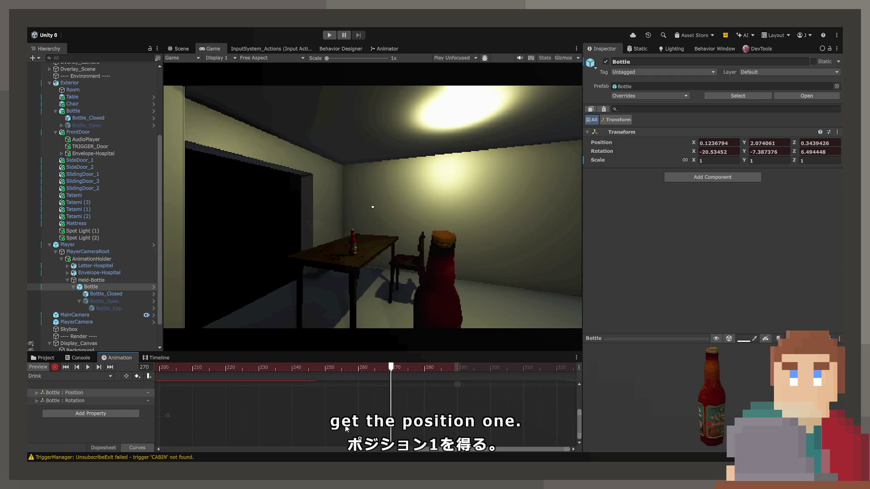
pyautogui.scroll(4, 347, 434)
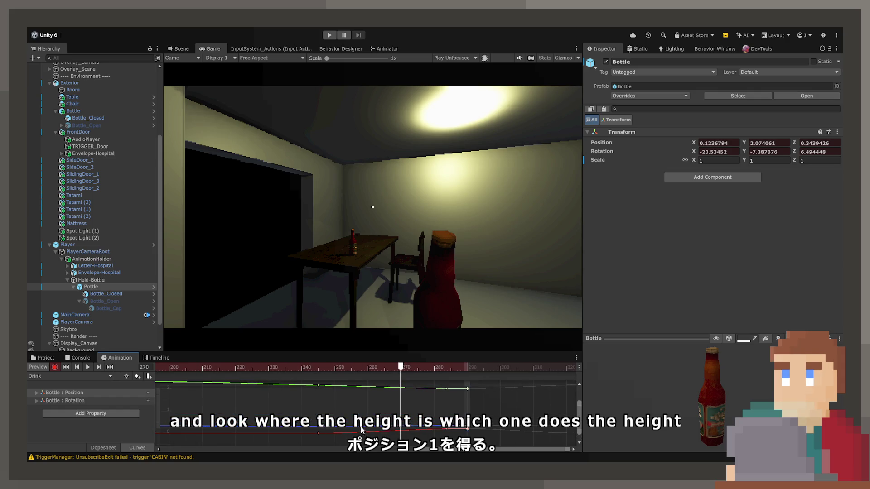
pyautogui.click(322, 368)
pyautogui.moveTo(320, 369); pyautogui.dragTo(433, 368)
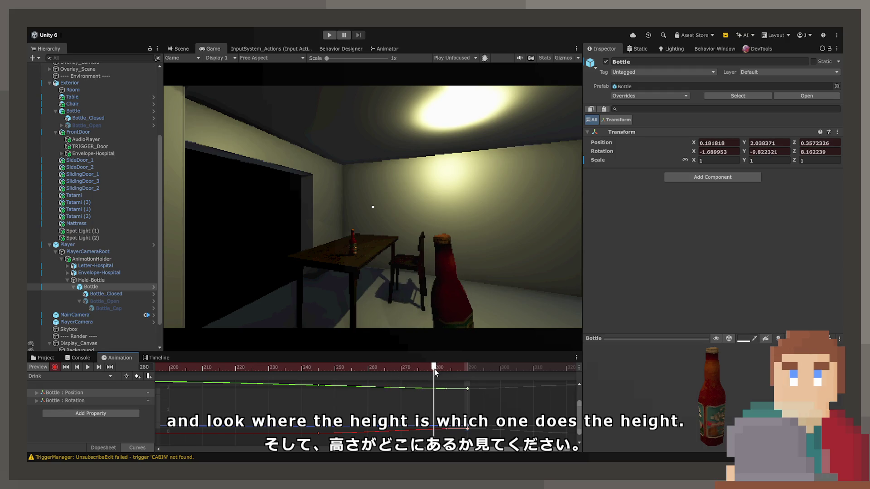
pyautogui.click(30, 391)
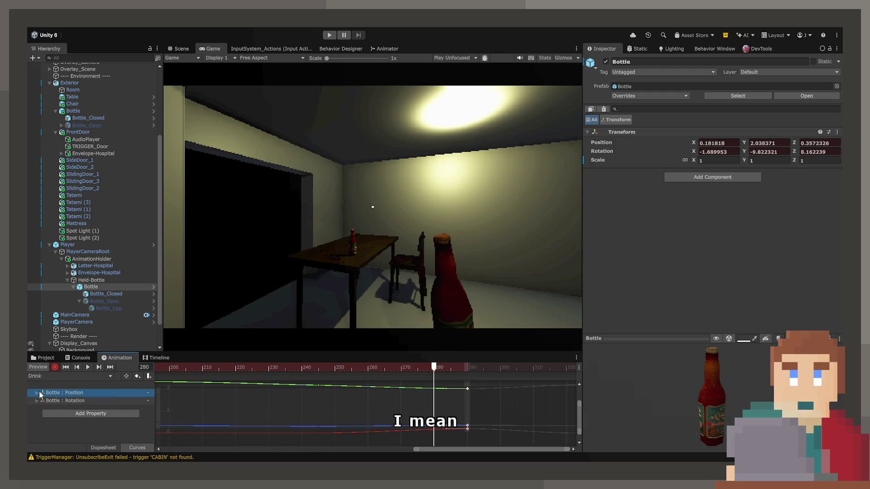
pyautogui.click(37, 393)
pyautogui.click(75, 409)
pyautogui.moveTo(367, 372)
pyautogui.mouseDown()
pyautogui.moveTo(318, 368)
pyautogui.moveTo(465, 365)
pyautogui.moveTo(322, 369)
pyautogui.moveTo(338, 387)
pyautogui.mouseUp()
# Step: Add a Position.y key near frame 246 and pull the final key's left tangent
pyautogui.click(319, 385)
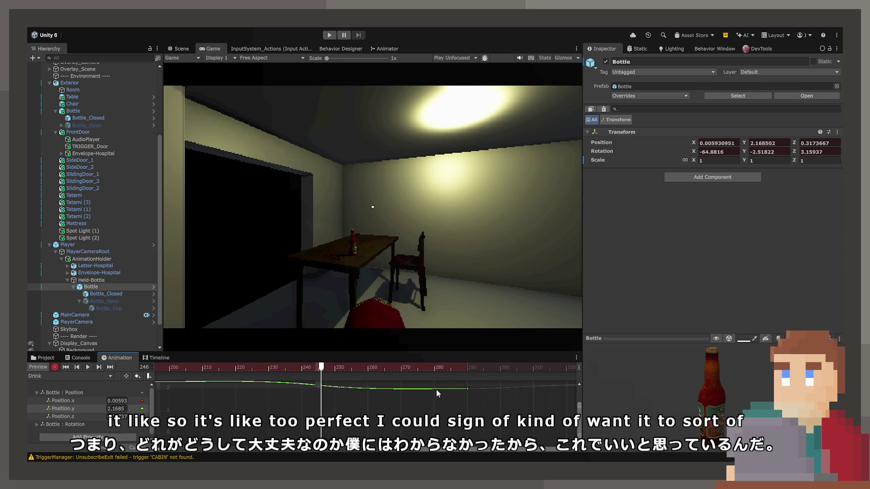
pyautogui.click(467, 388)
pyautogui.moveTo(455, 388); pyautogui.dragTo(443, 392)
pyautogui.press('space')
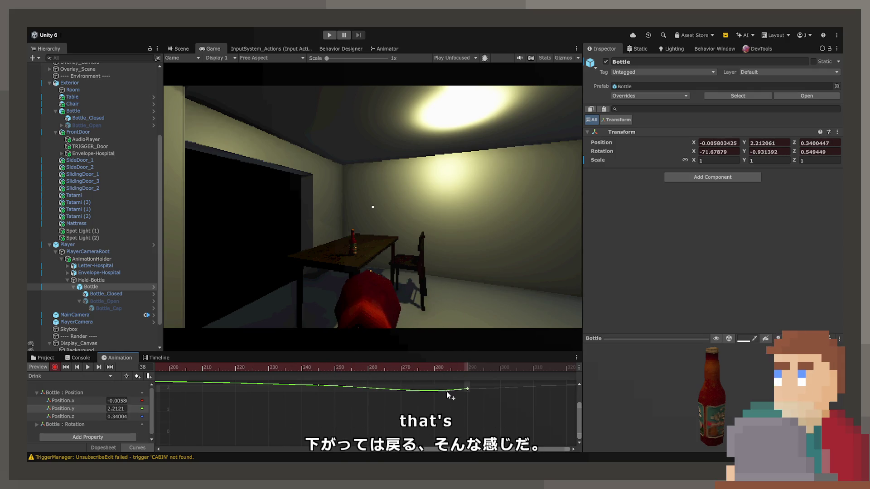
pyautogui.click(306, 367)
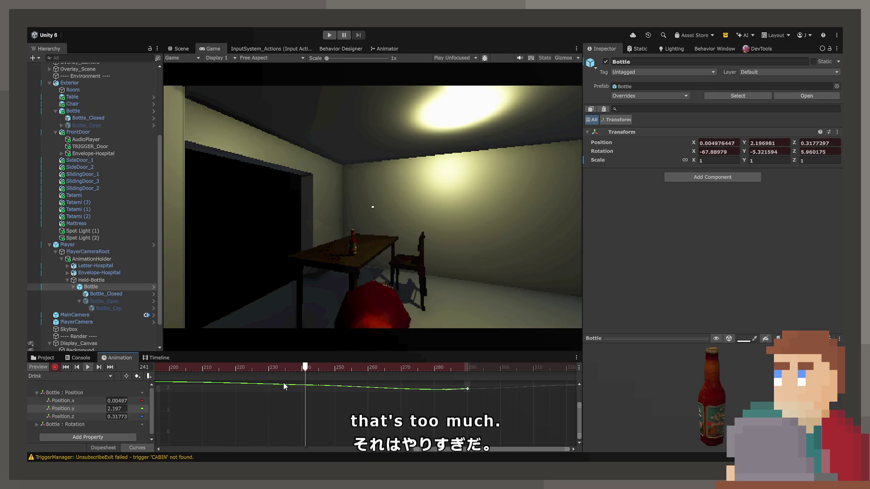
pyautogui.press('space')
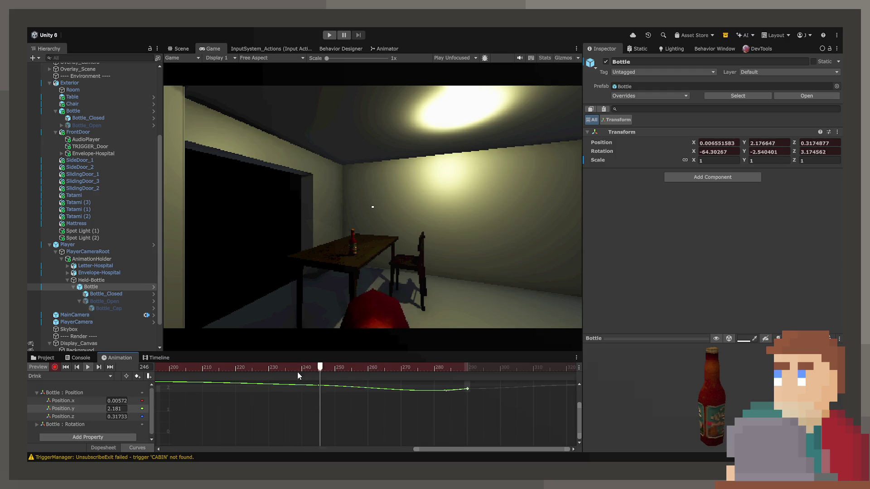
# Step: Adjust the curve keys to shape a small dip before the final key, then preview
pyautogui.moveTo(446, 390); pyautogui.dragTo(445, 388)
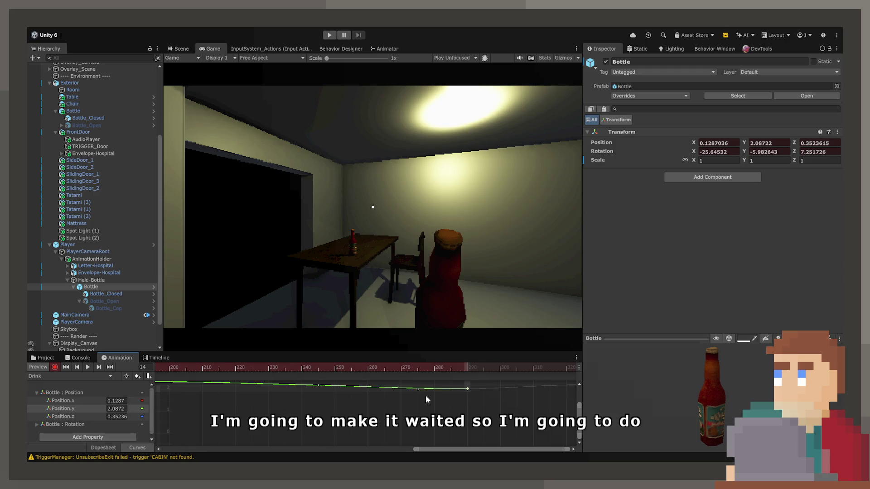
pyautogui.moveTo(384, 390); pyautogui.dragTo(286, 368)
pyautogui.press('space')
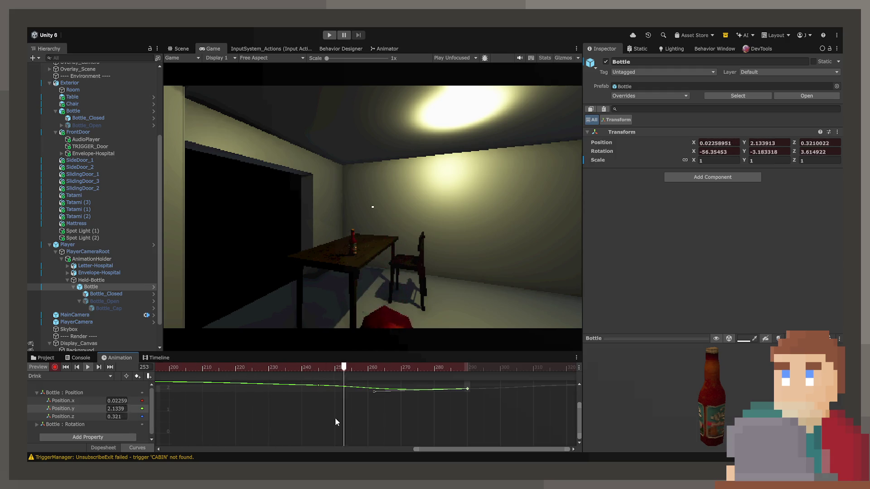
pyautogui.click(188, 367)
pyautogui.scroll(-5, 380, 432)
pyautogui.scroll(-5, 414, 403)
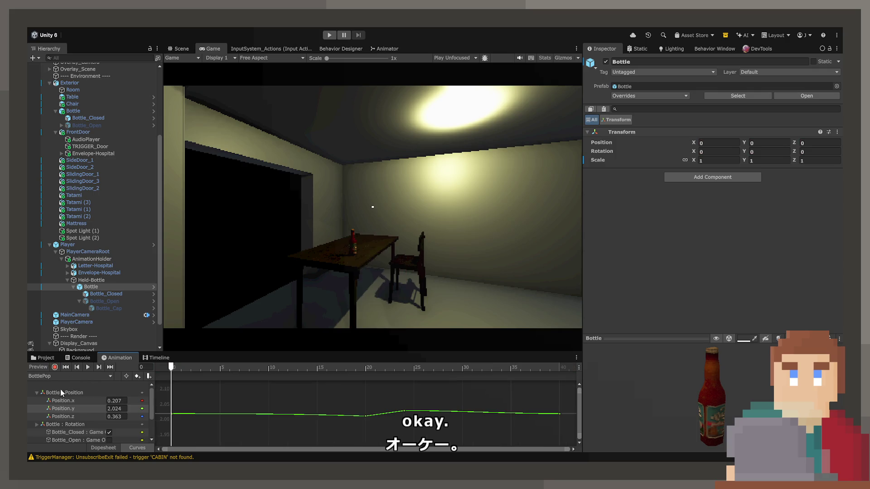
# Step: Exit animation recording and return to the Scene view facing the table and bottle
pyautogui.click(159, 365)
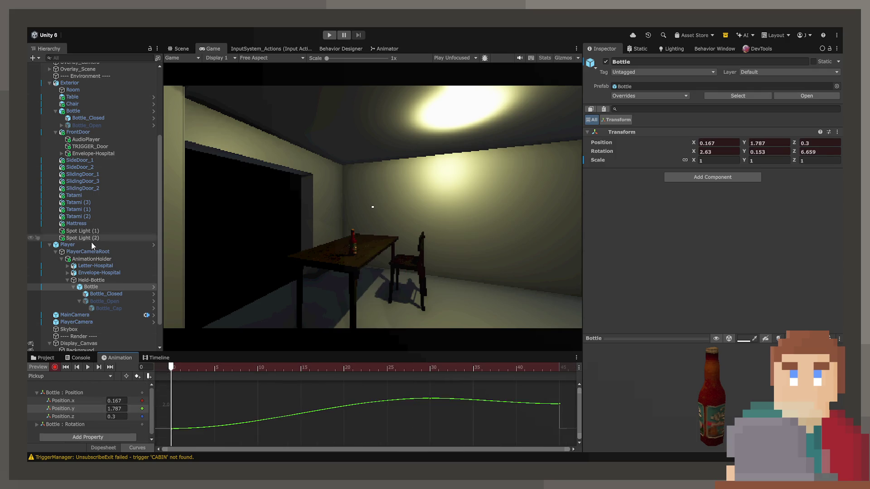
pyautogui.click(54, 367)
pyautogui.click(176, 50)
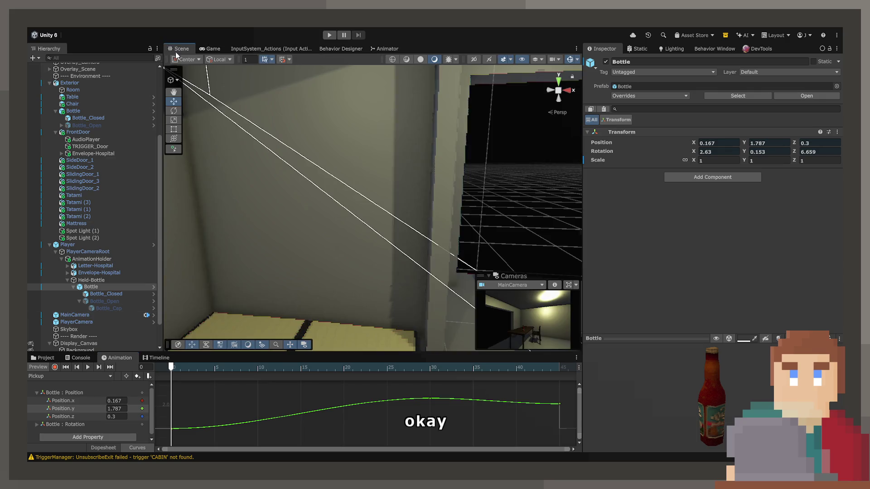
pyautogui.moveTo(395, 197)
pyautogui.mouseDown()
pyautogui.moveTo(559, 208)
pyautogui.moveTo(561, 244)
pyautogui.mouseUp()
# Step: Point the table Bottle's On Interact event at Bottle_Closed's MeshRenderer.sharedMaterial, then show Project assets
pyautogui.click(366, 188)
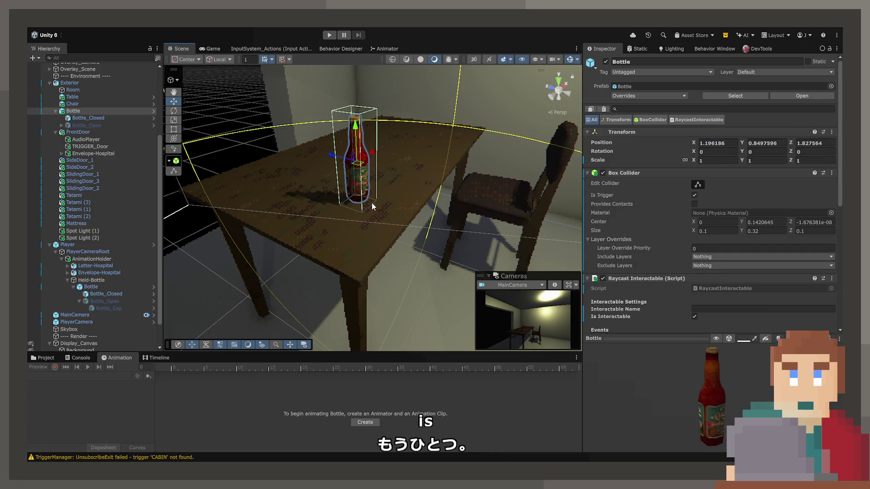
pyautogui.scroll(-10, 641, 282)
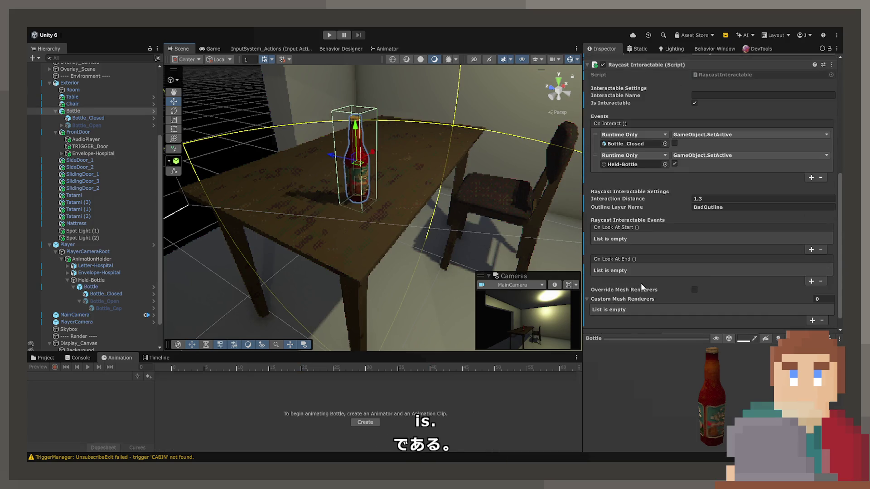
pyautogui.click(648, 145)
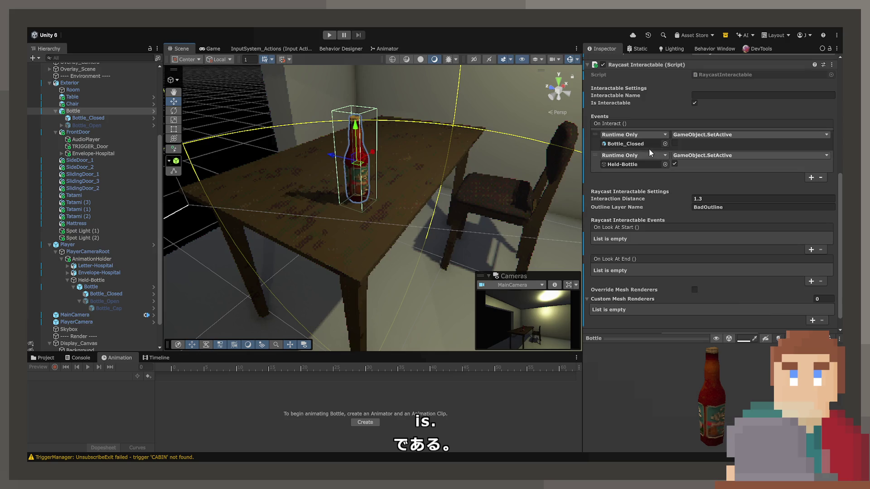
pyautogui.click(68, 118)
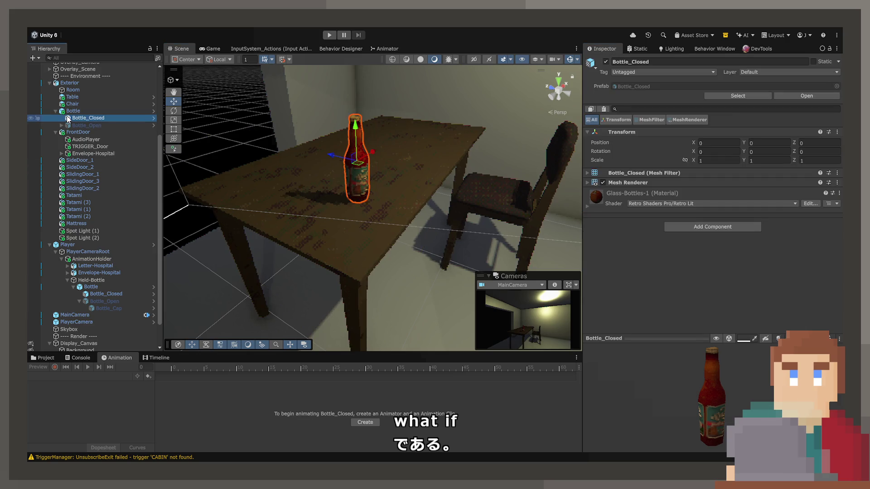
pyautogui.click(70, 112)
pyautogui.click(75, 118)
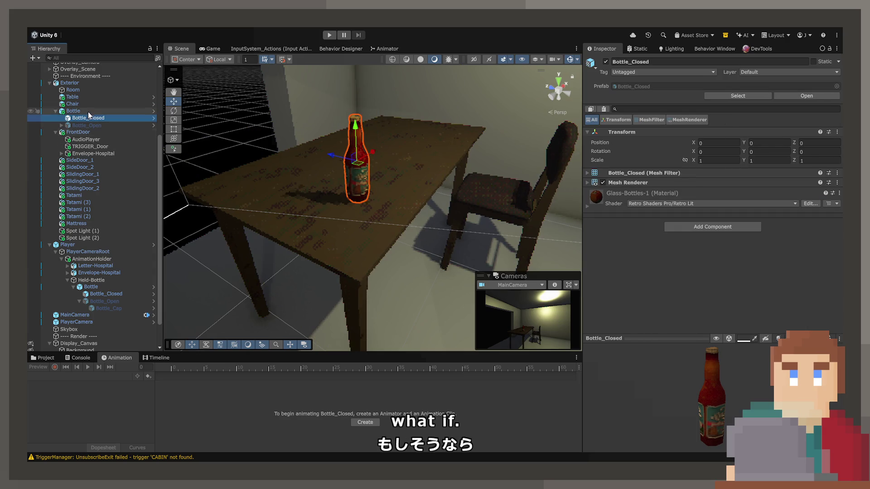
pyautogui.click(88, 111)
pyautogui.scroll(-5, 653, 249)
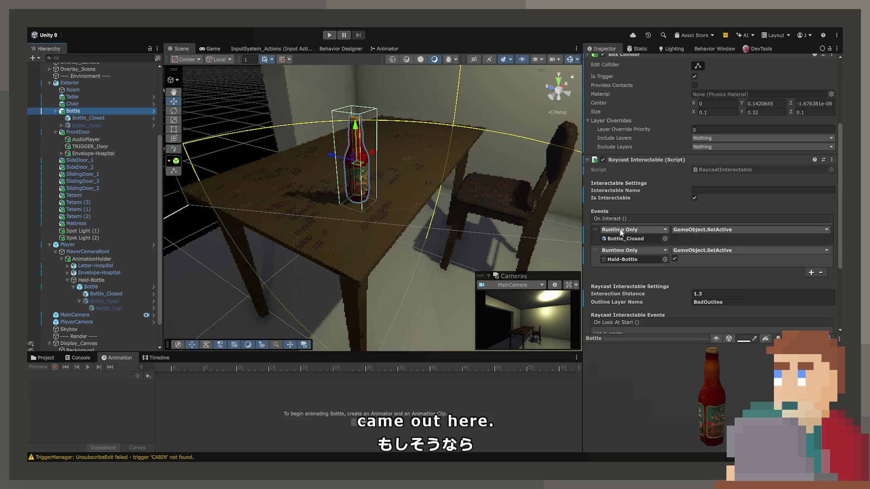
pyautogui.click(674, 239)
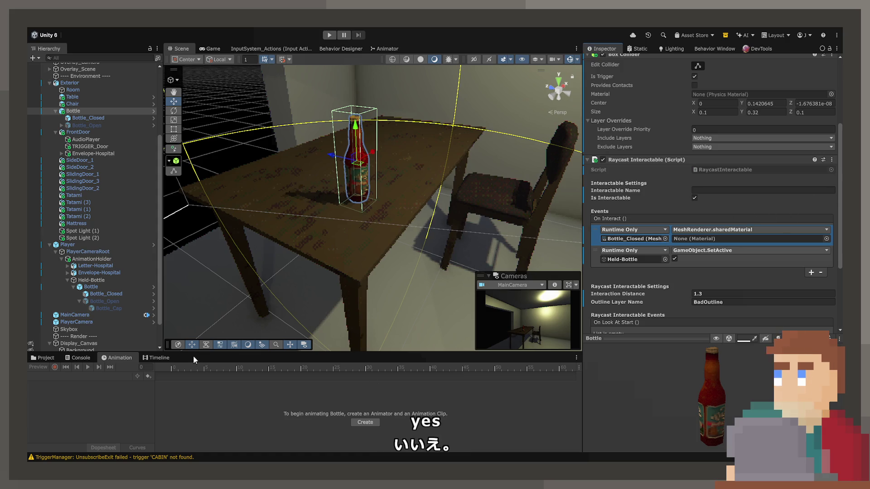
pyautogui.click(47, 358)
pyautogui.scroll(-5, 51, 406)
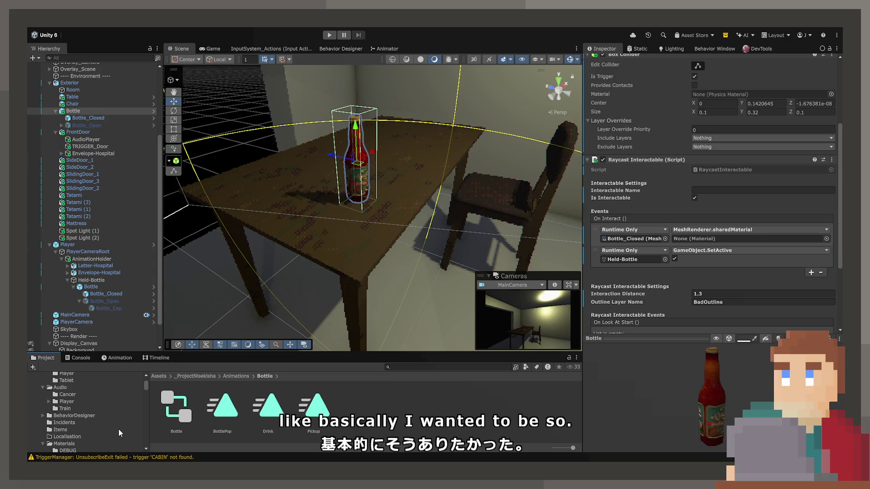
# Step: Navigate the Project window to the Source/Models/Apartment/Materials folder
pyautogui.scroll(5, 107, 416)
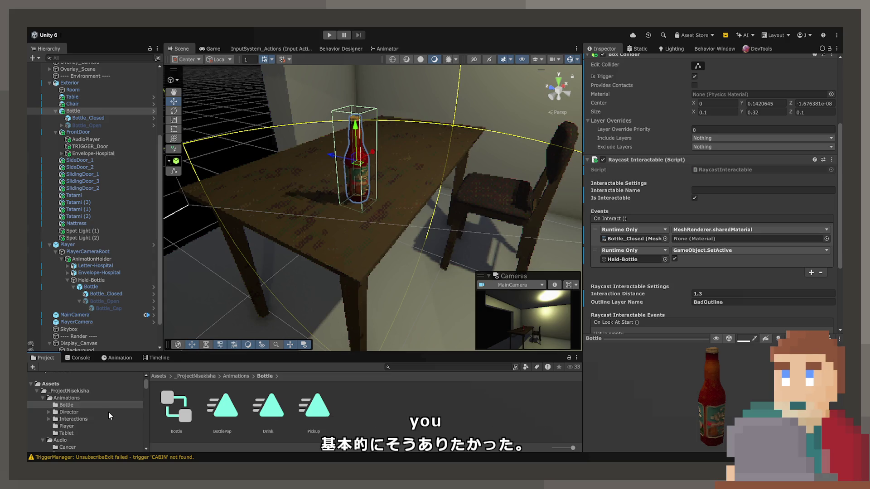
pyautogui.scroll(2, 109, 416)
pyautogui.scroll(-5, 109, 414)
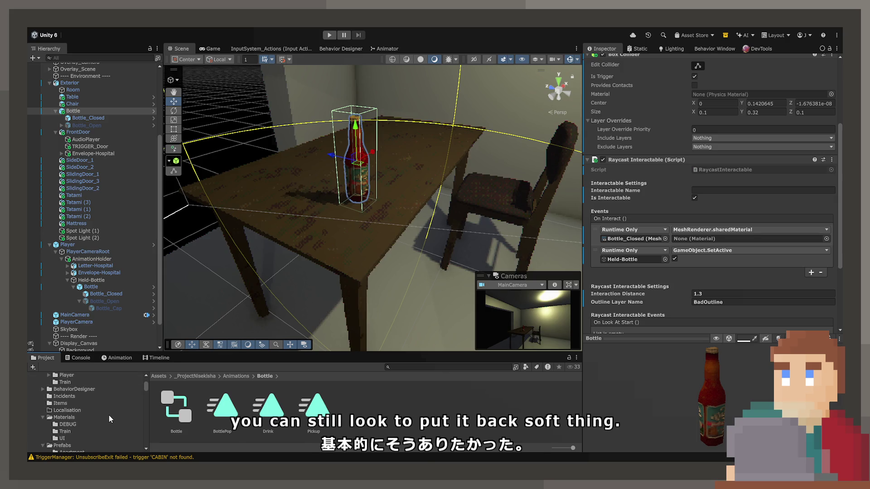
pyautogui.scroll(3, 107, 415)
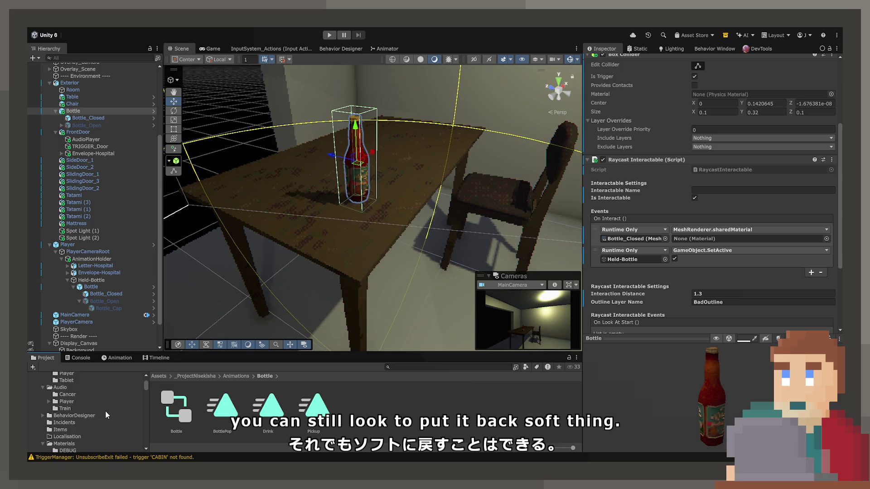
pyautogui.scroll(5, 104, 409)
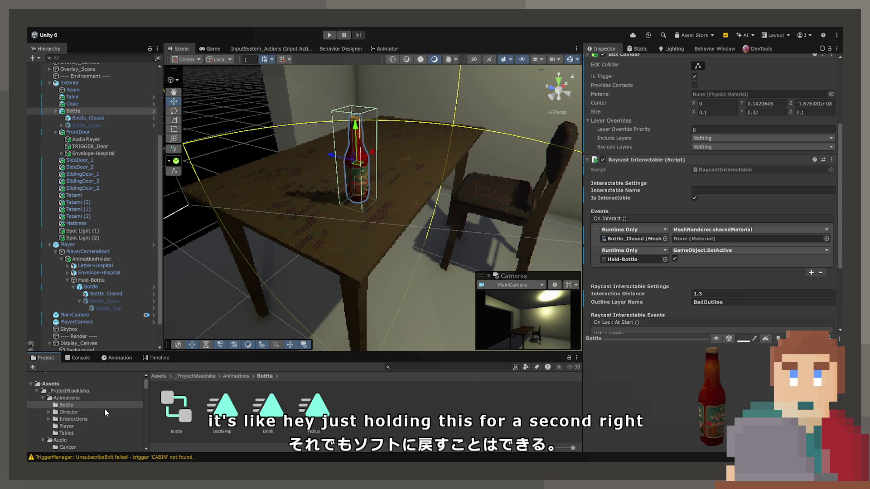
pyautogui.scroll(-8, 105, 409)
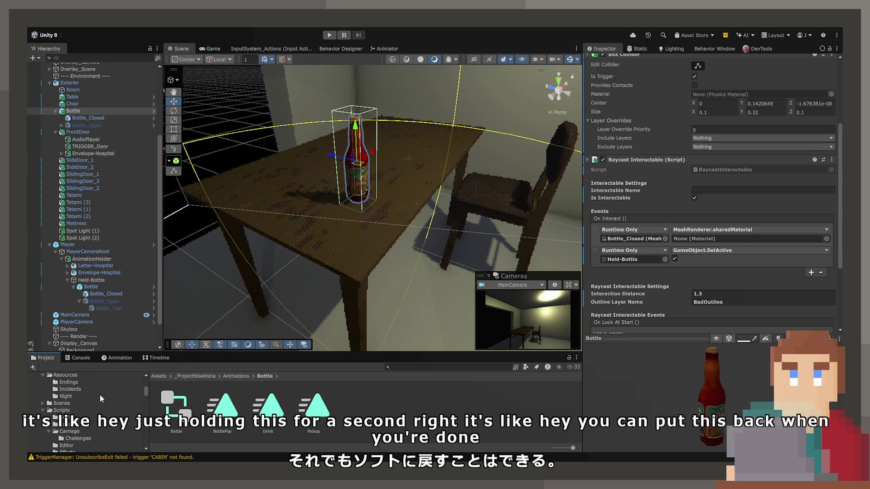
pyautogui.scroll(-5, 88, 400)
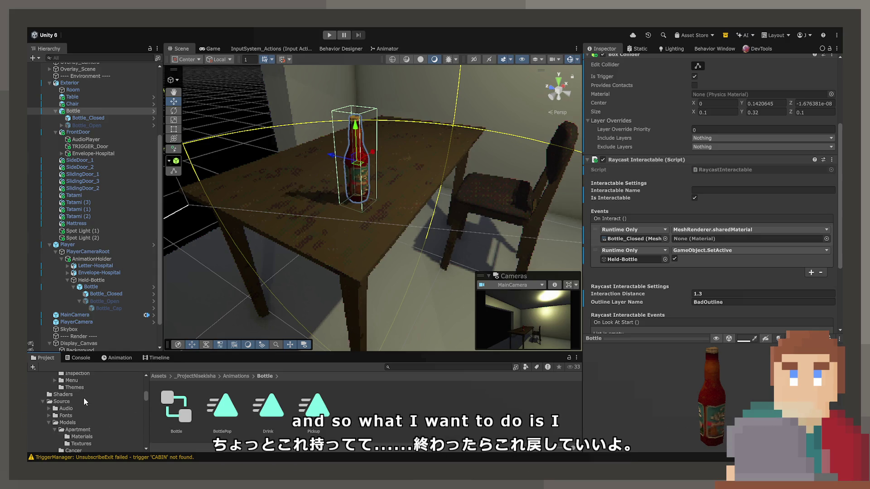
pyautogui.scroll(1, 81, 401)
pyautogui.scroll(1, 81, 400)
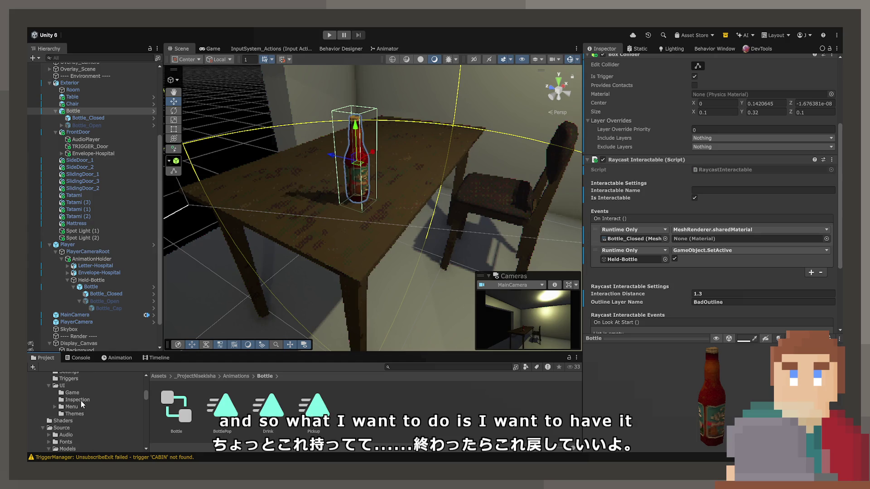
pyautogui.click(81, 428)
pyautogui.doubleClick(357, 406)
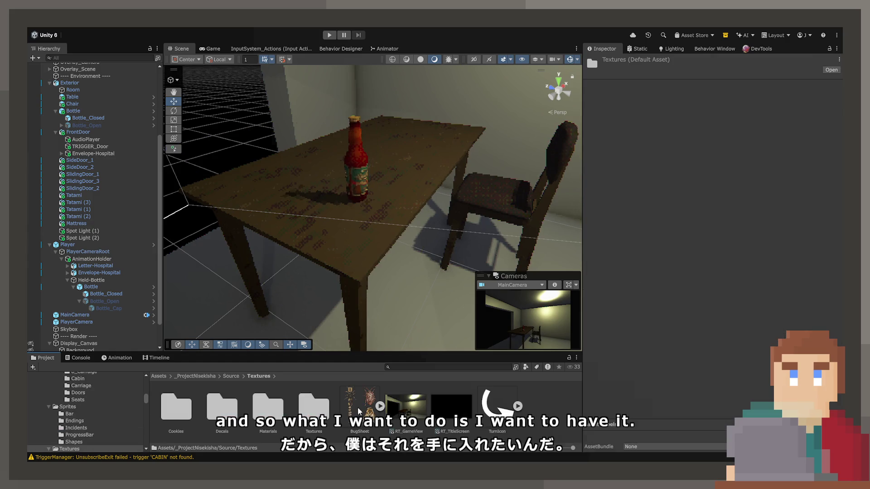
pyautogui.doubleClick(268, 410)
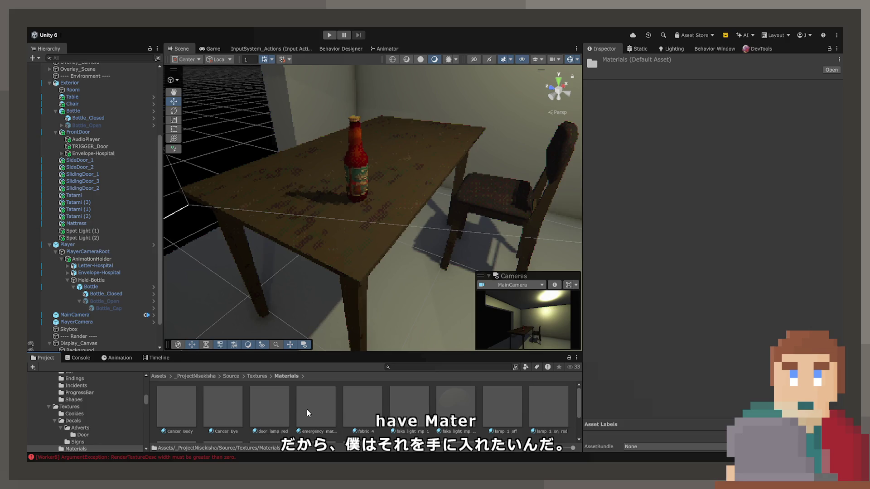
pyautogui.scroll(-2, 296, 416)
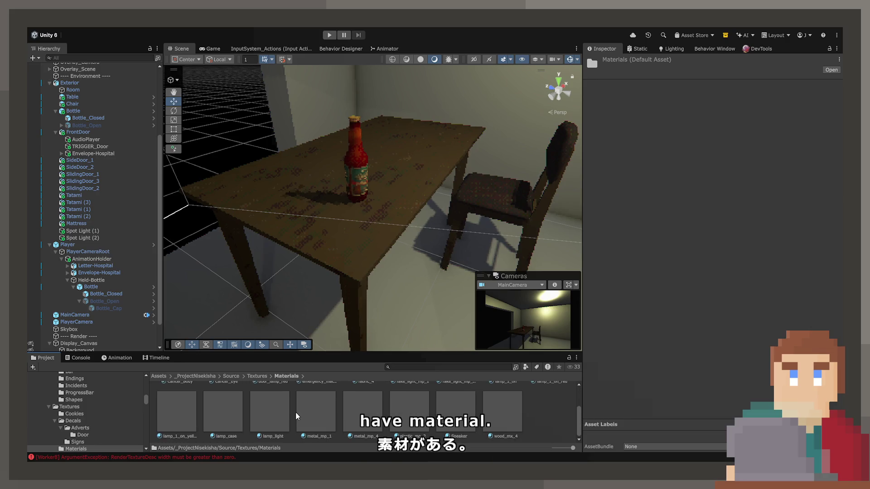
pyautogui.click(237, 376)
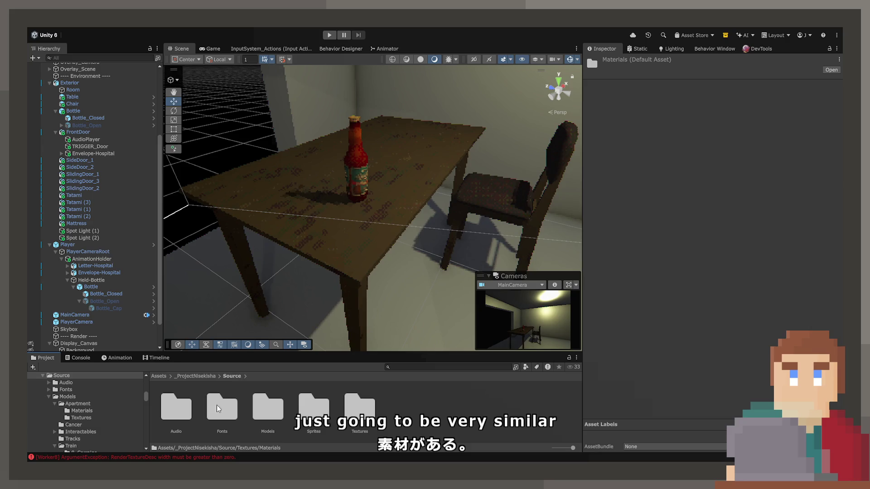
pyautogui.doubleClick(268, 407)
pyautogui.click(183, 410)
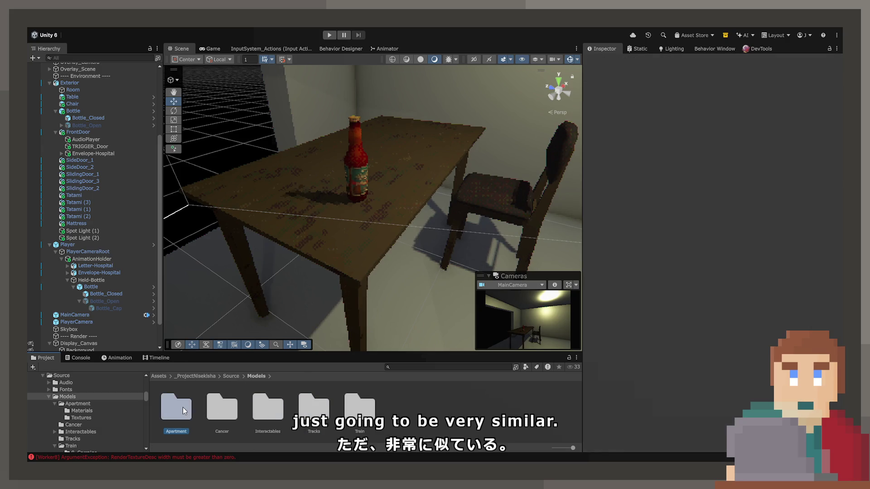
pyautogui.doubleClick(183, 410)
pyautogui.doubleClick(189, 407)
# Step: Duplicate Glass-Bottles-1 as 'Transparent', clear its base texture, and drag it onto the bottle
pyautogui.click(360, 428)
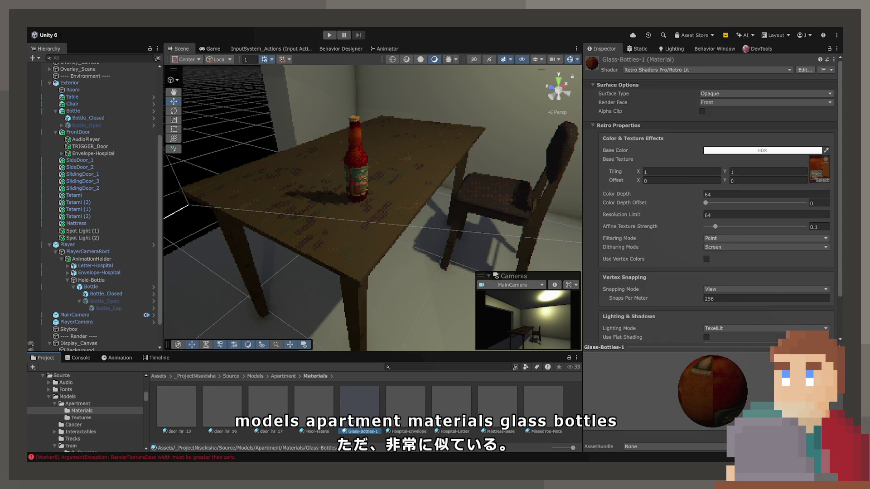
pyautogui.hotkey('ctrl', 'd')
pyautogui.press('F2')
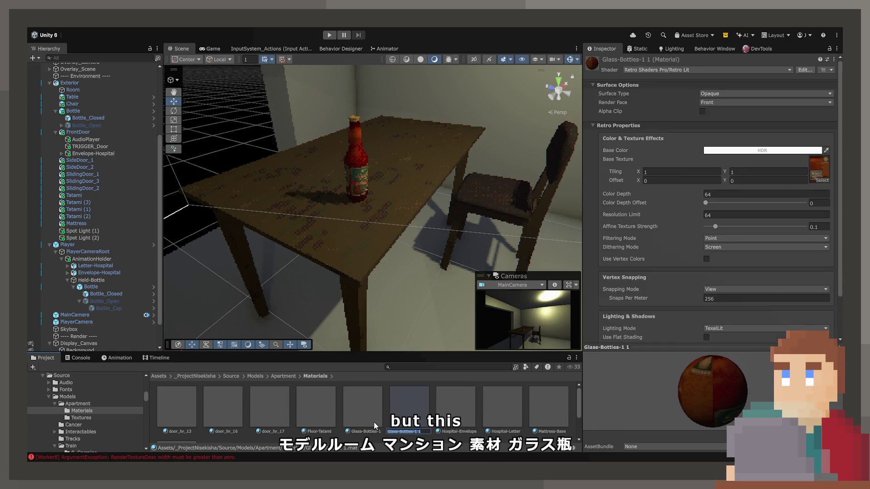
pyautogui.write('Glas')
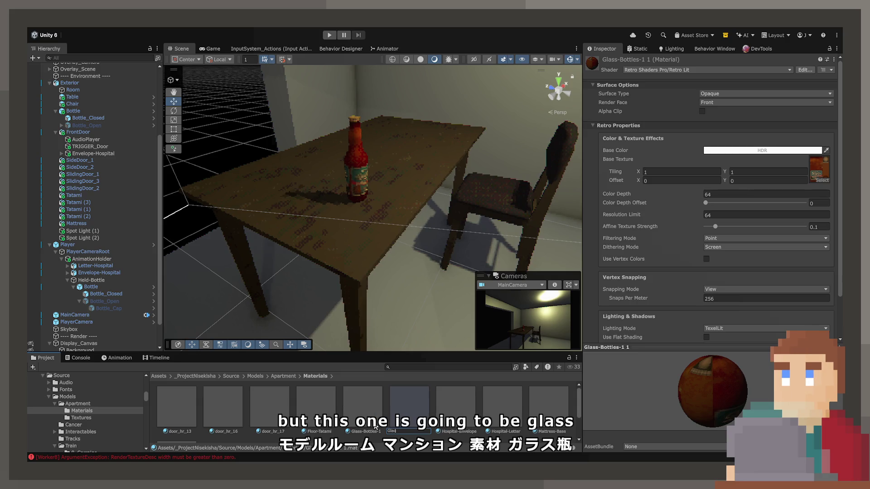
pyautogui.write('Transparent')
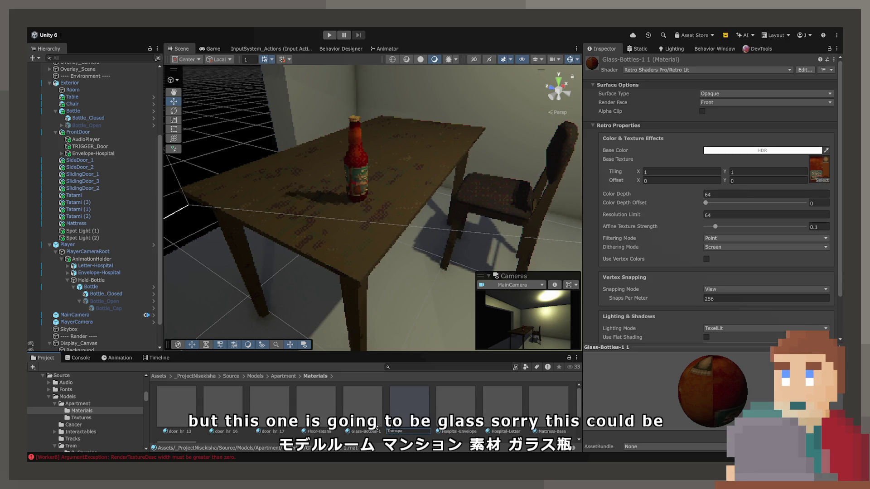
pyautogui.press('Return')
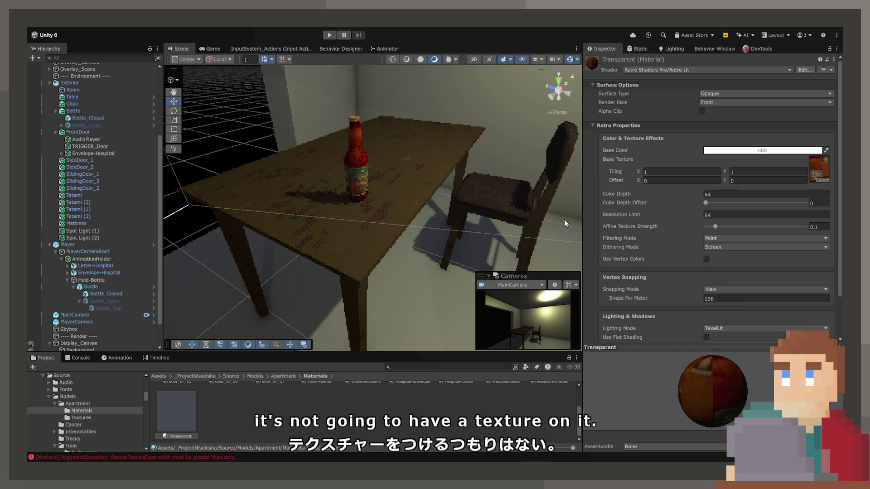
pyautogui.press('Delete')
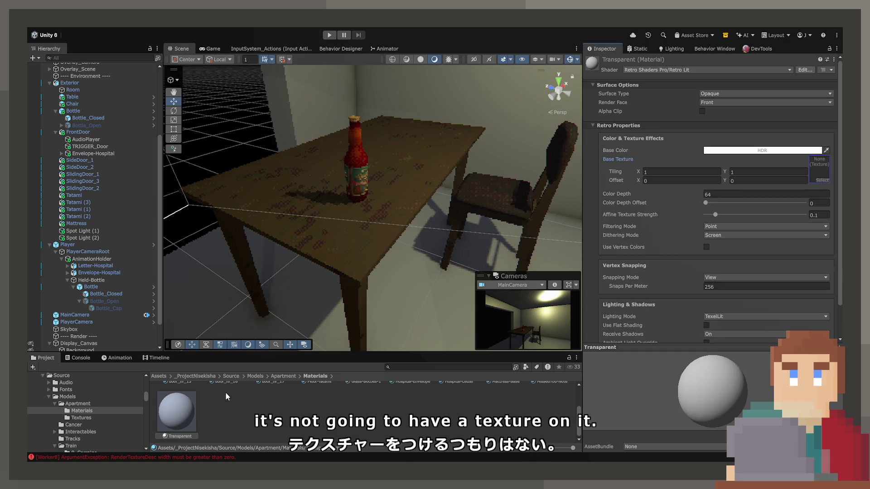
pyautogui.moveTo(190, 419)
pyautogui.mouseDown()
pyautogui.moveTo(294, 204)
pyautogui.moveTo(362, 172)
pyautogui.mouseUp()
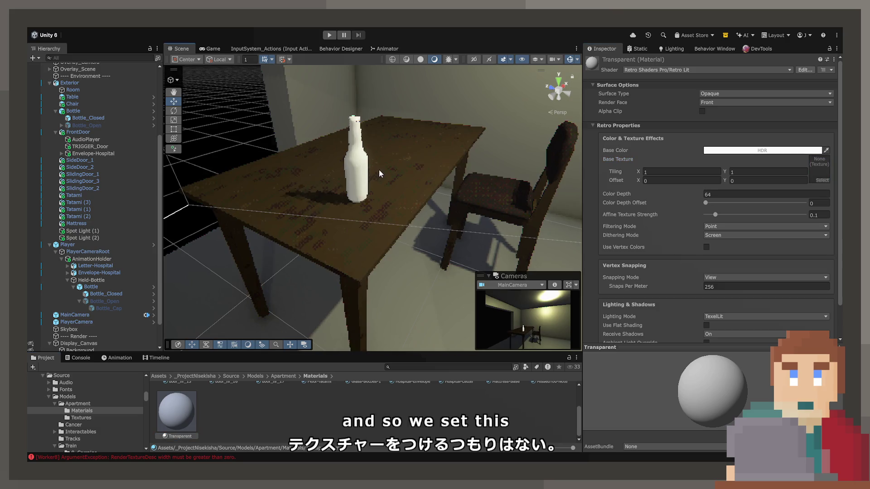
# Step: Set the Transparent material's Surface Type to Transparent with lower base alpha, and reselect the table bottle
pyautogui.scroll(3, 367, 151)
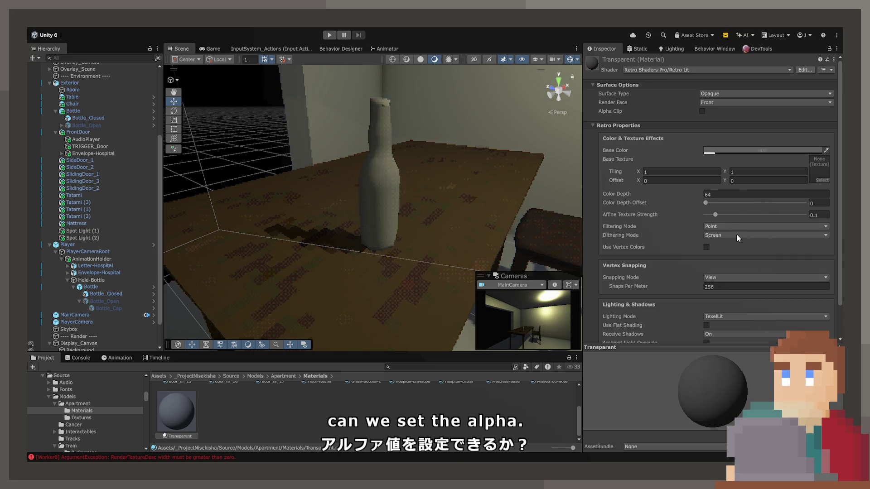
pyautogui.click(707, 93)
pyautogui.click(718, 111)
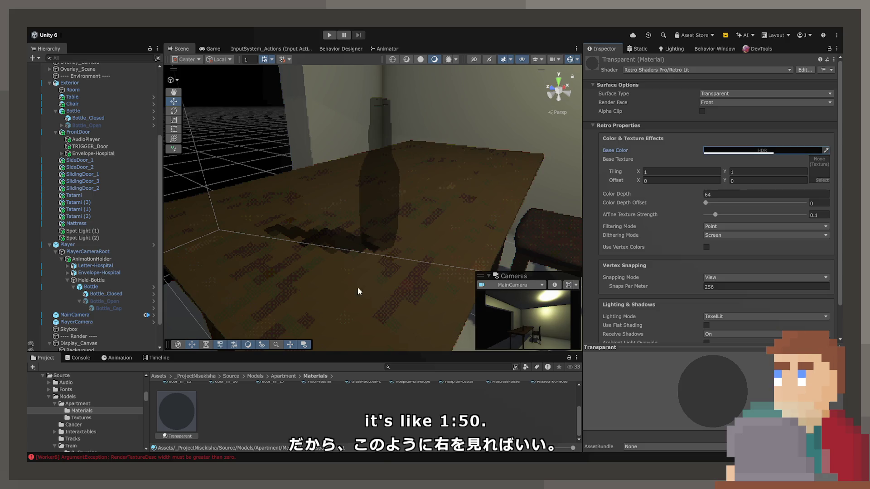
pyautogui.scroll(1, 213, 418)
pyautogui.click(379, 178)
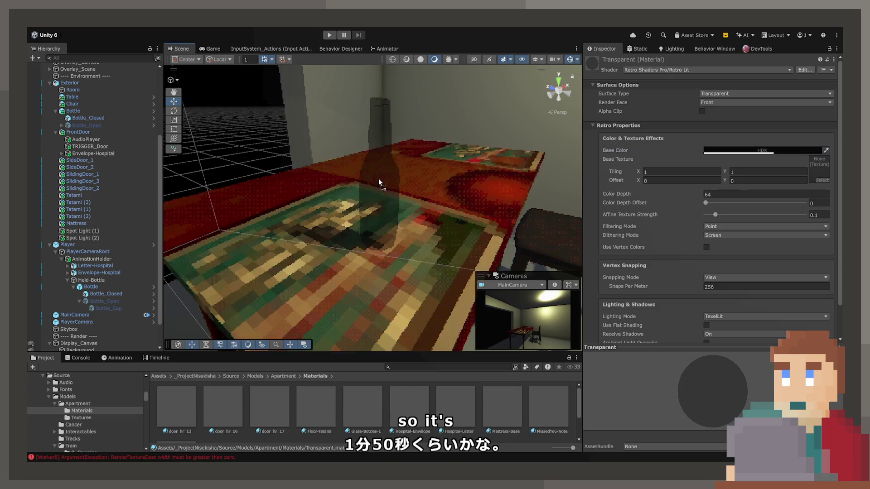
pyautogui.click(383, 167)
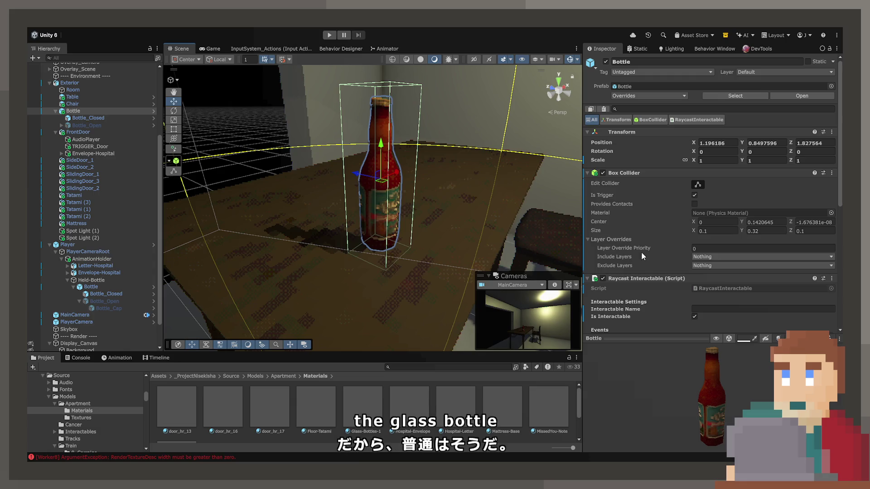
# Step: Give On Interact the Transparent material and a BoxCollider.enabled-off entry, then open Held-Bottle's Animator
pyautogui.scroll(-5, 641, 252)
pyautogui.scroll(-2, 278, 400)
pyautogui.moveTo(177, 410)
pyautogui.mouseDown()
pyautogui.moveTo(408, 339)
pyautogui.moveTo(709, 266)
pyautogui.mouseUp()
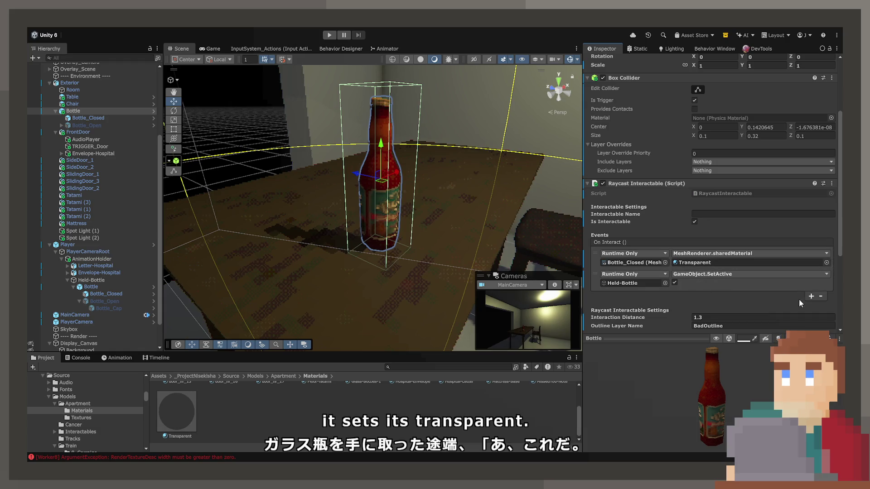
pyautogui.click(811, 296)
pyautogui.moveTo(596, 294); pyautogui.dragTo(596, 275)
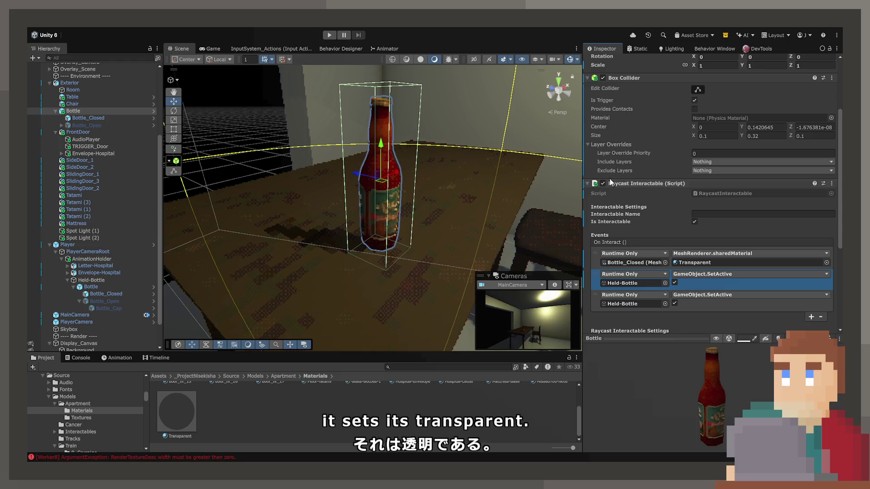
pyautogui.moveTo(631, 285); pyautogui.dragTo(632, 284)
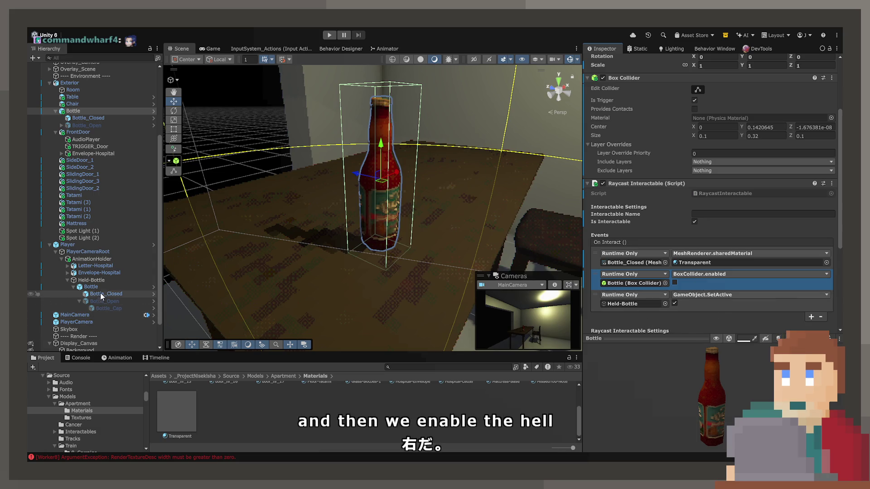
pyautogui.click(96, 281)
pyautogui.click(398, 49)
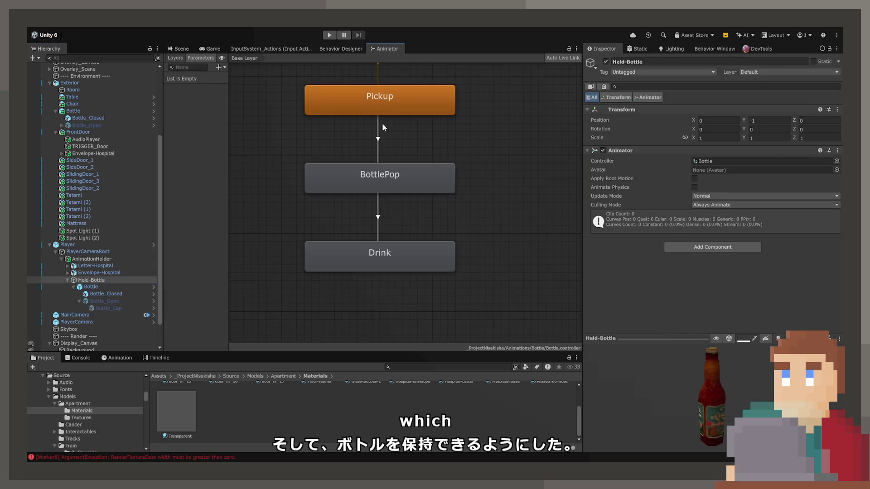
# Step: Check the Entry, Pickup and BottlePop states, then select the Pickup→BottlePop transition
pyautogui.click(374, 120)
pyautogui.scroll(-3, 355, 280)
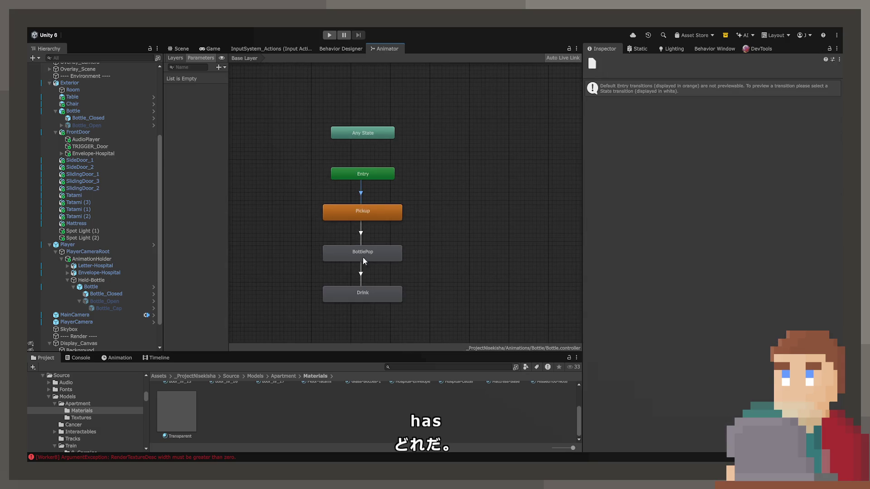
pyautogui.click(373, 215)
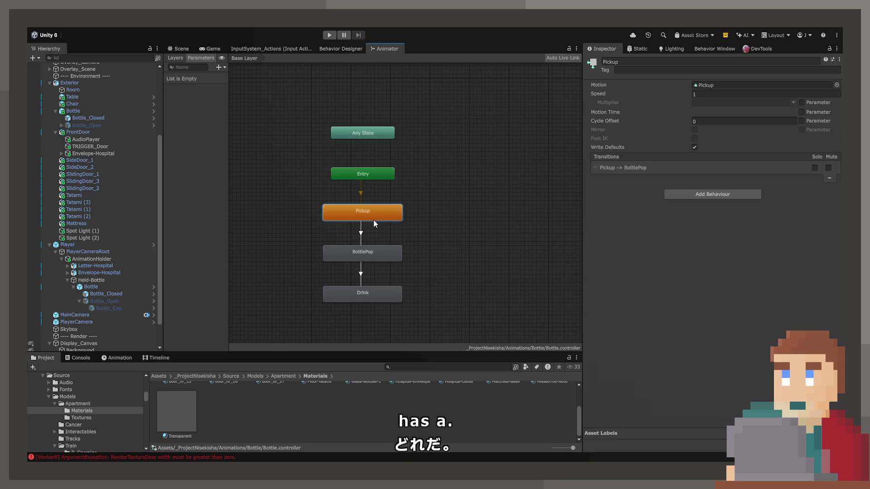
pyautogui.click(364, 252)
pyautogui.scroll(5, 364, 252)
pyautogui.click(364, 232)
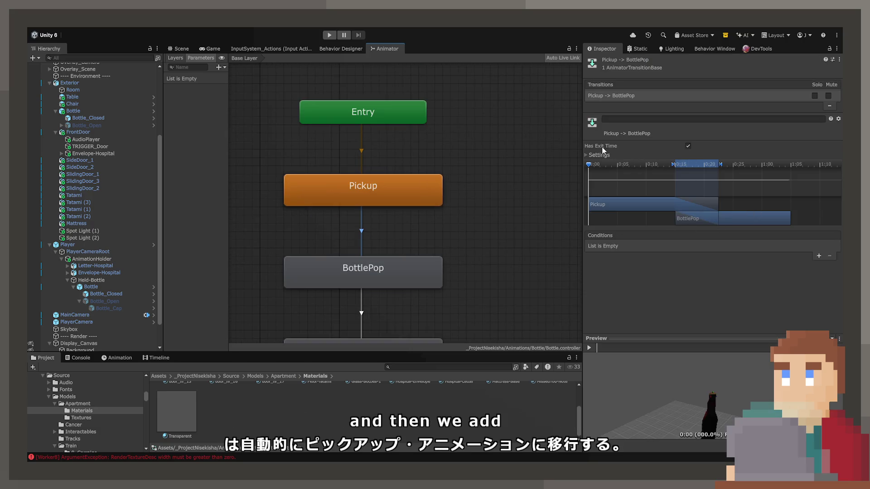
# Step: Turn off Has Exit Time and Fixed Duration, and set Transition Duration to 0
pyautogui.click(602, 155)
pyautogui.click(700, 163)
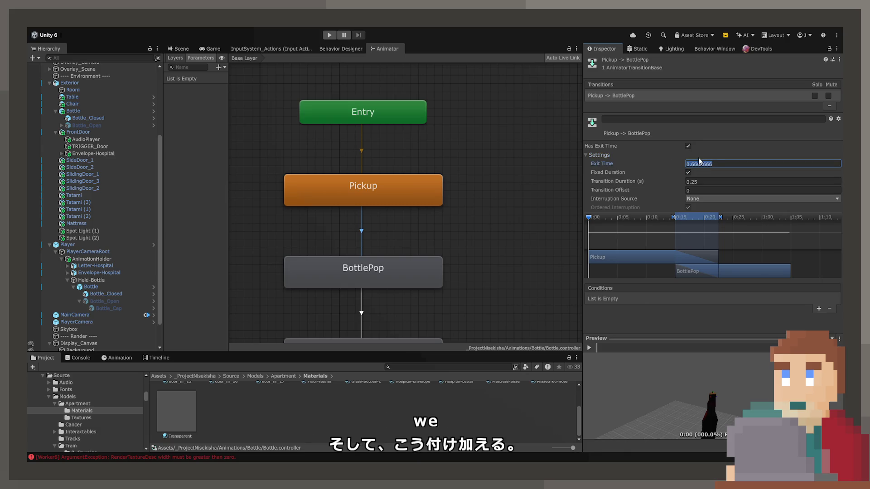
pyautogui.click(687, 146)
pyautogui.click(688, 172)
pyautogui.click(694, 182)
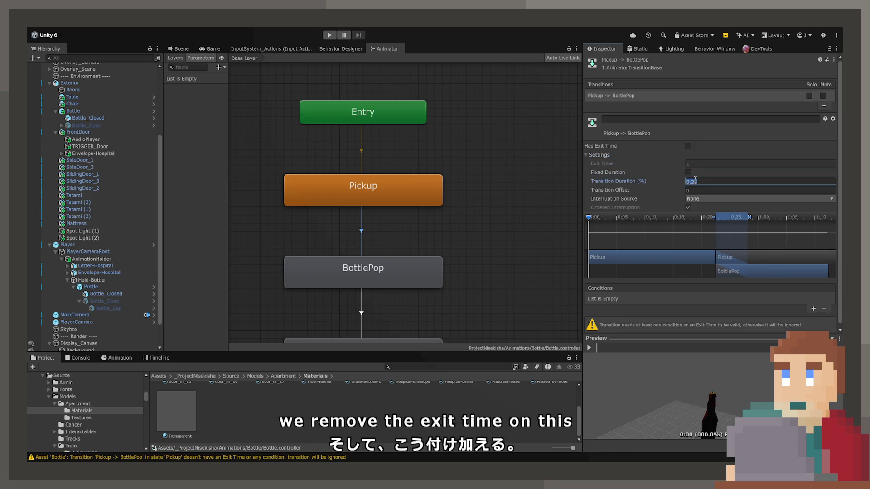
pyautogui.write('0')
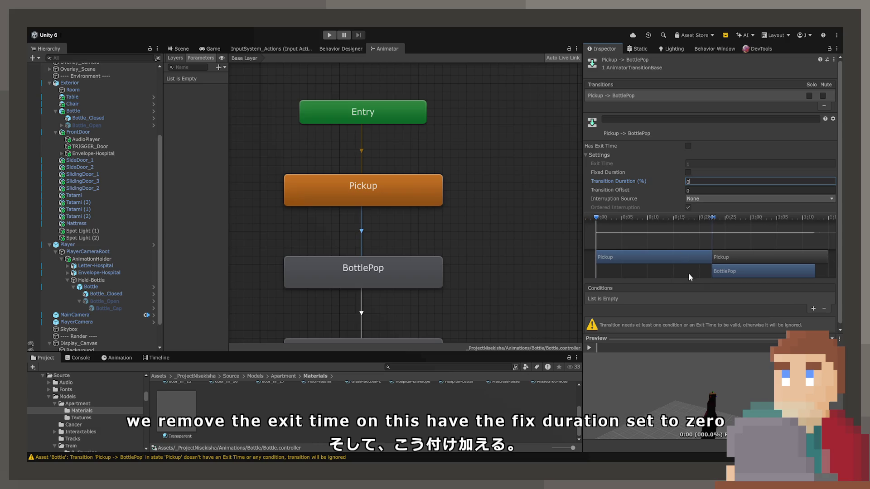
# Step: Add a PopCap trigger parameter and make it the transition's condition
pyautogui.click(813, 309)
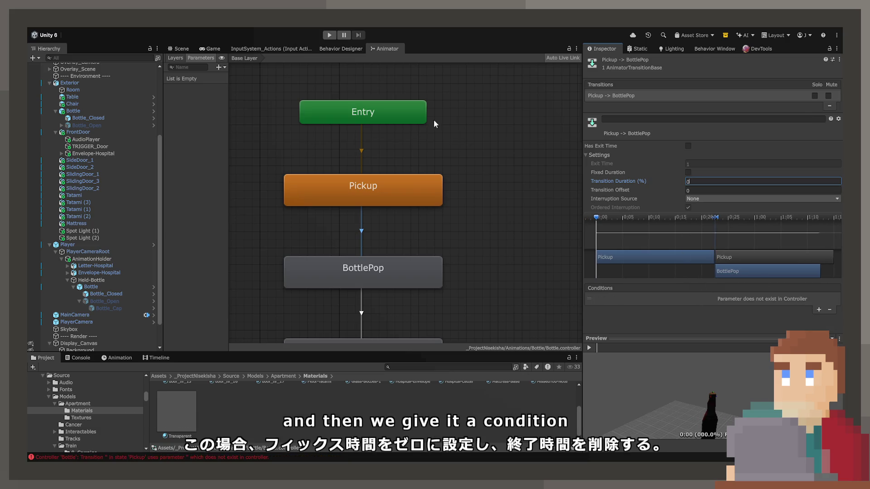
pyautogui.click(218, 68)
pyautogui.click(235, 105)
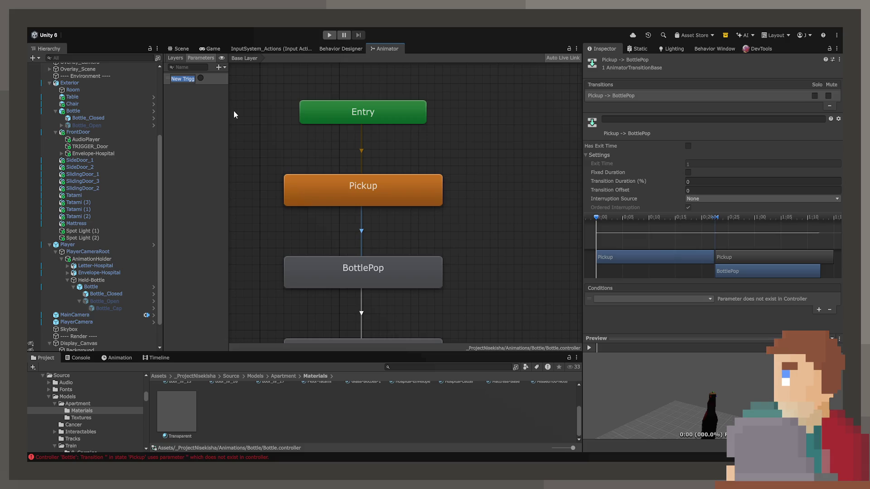
pyautogui.write('Pop')
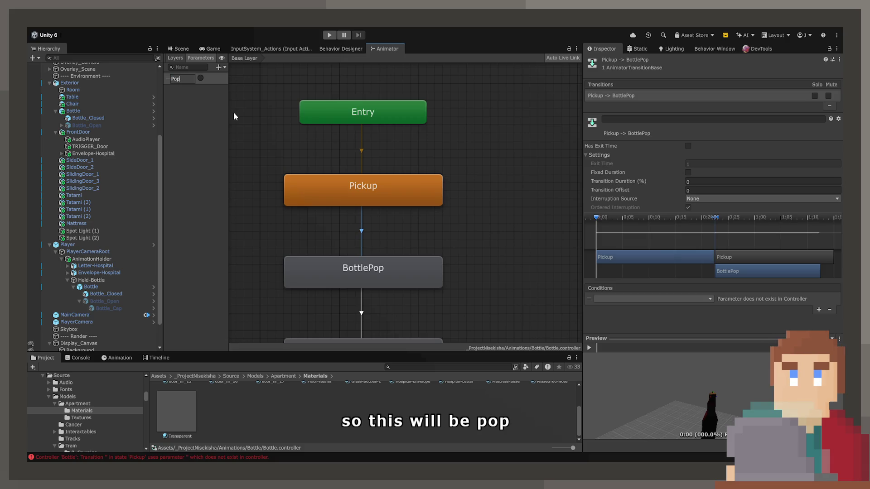
pyautogui.write('Cap')
pyautogui.press('Return')
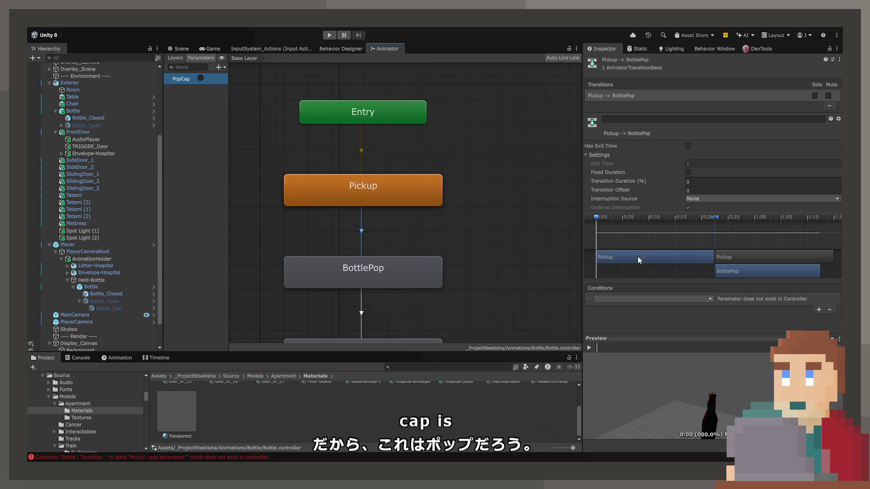
pyautogui.click(657, 297)
pyautogui.click(651, 334)
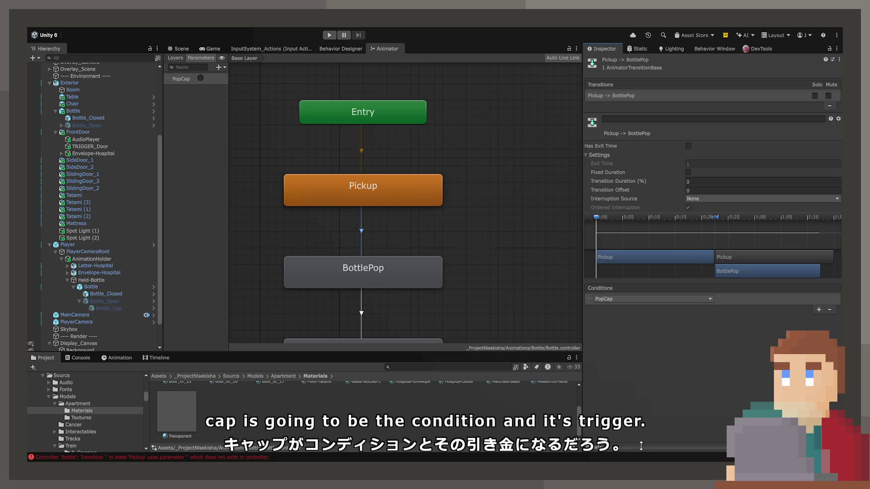
pyautogui.scroll(-4, 456, 224)
pyautogui.click(432, 266)
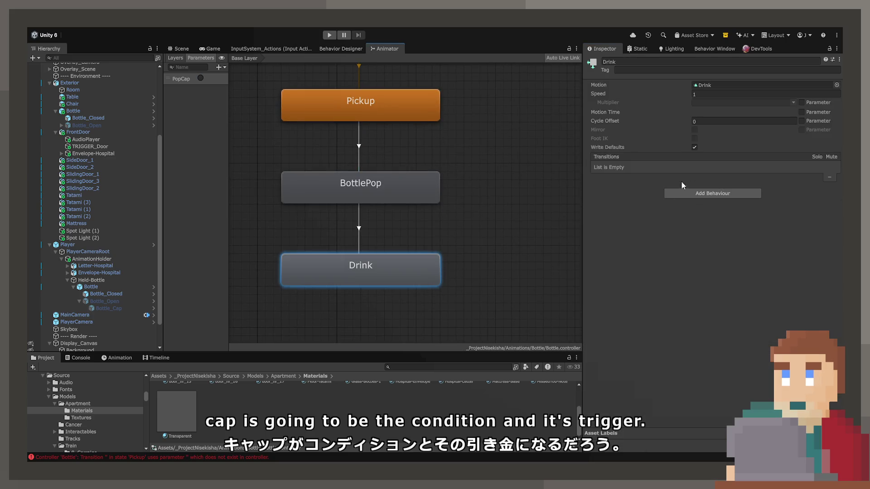
# Step: On the BottlePop→Drink transition, disable Has Exit Time and Fixed Duration, and set duration 0
pyautogui.click(357, 238)
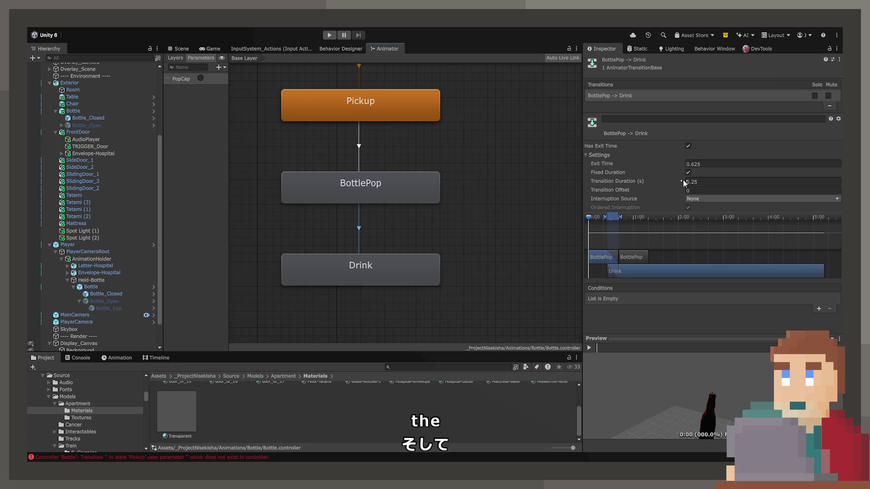
pyautogui.click(689, 146)
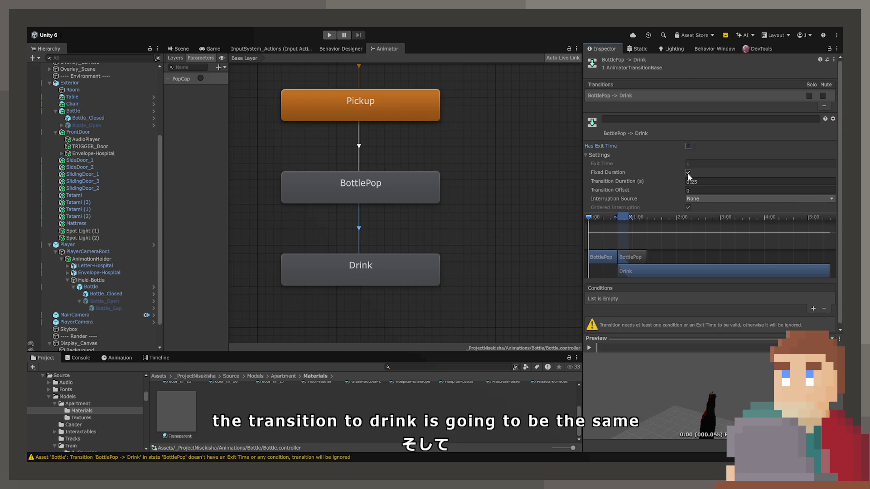
pyautogui.click(688, 172)
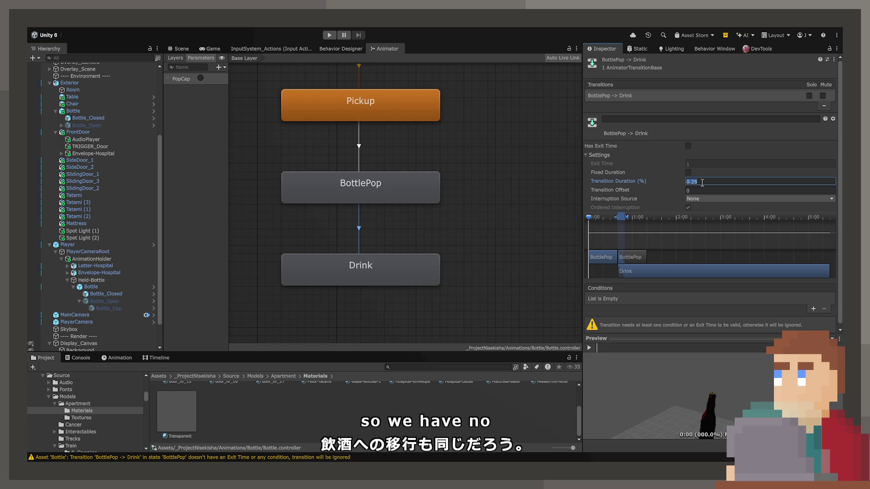
pyautogui.write('0')
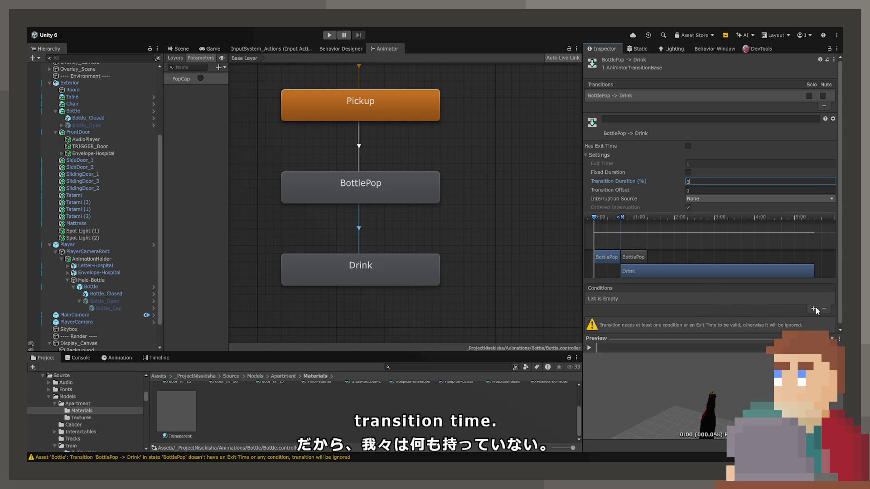
# Step: Add a Drink trigger parameter as the transition's condition, then enter Play mode
pyautogui.click(813, 309)
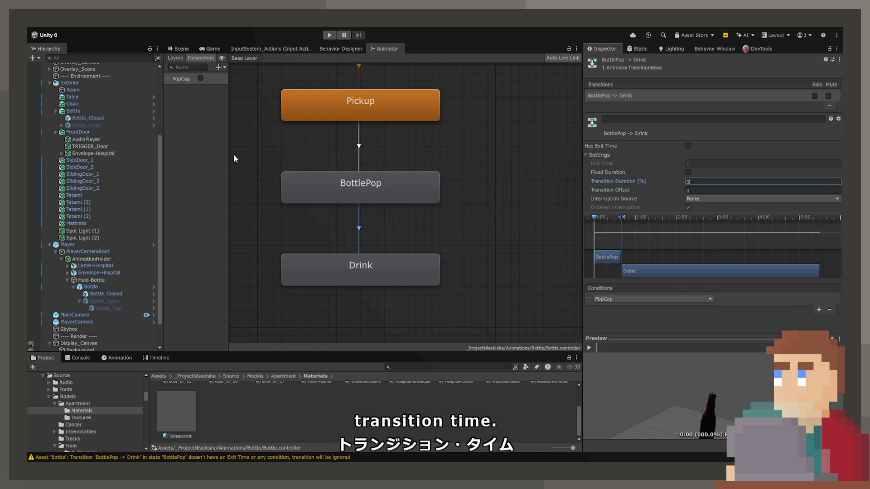
pyautogui.click(221, 67)
pyautogui.click(229, 104)
pyautogui.write('Drink')
pyautogui.press('Return')
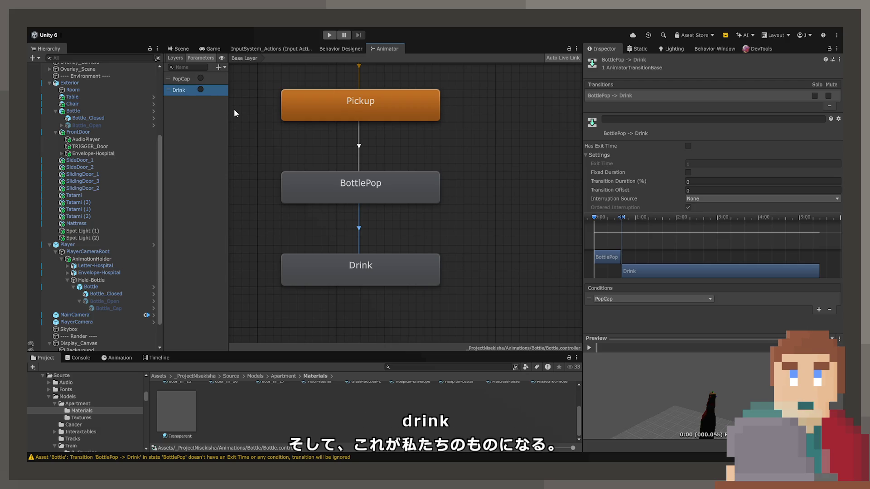
pyautogui.click(659, 298)
pyautogui.click(645, 325)
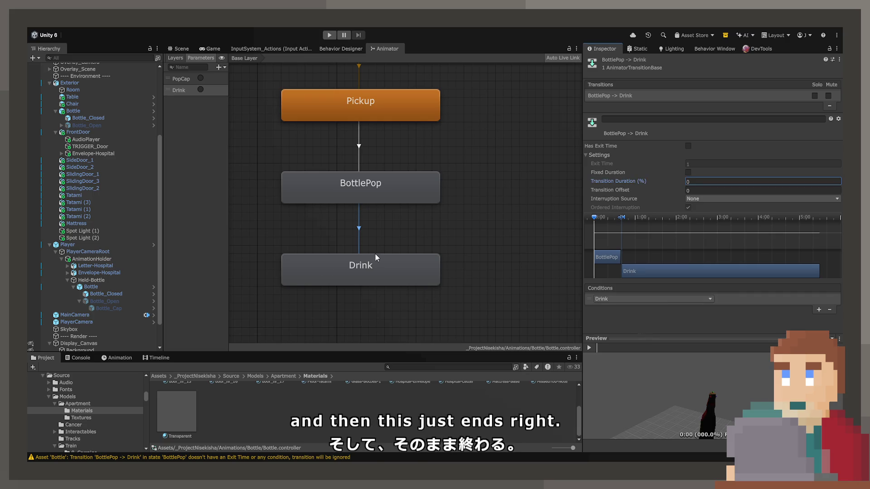
pyautogui.click(329, 35)
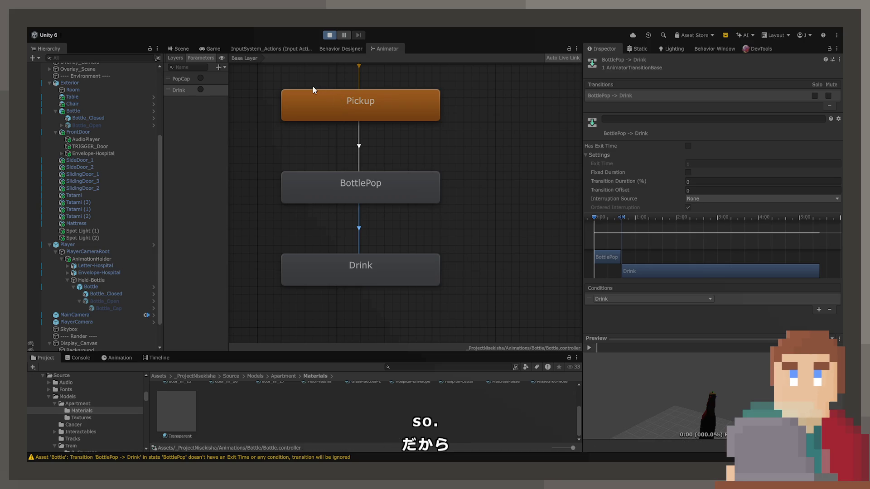
# Step: Stop Play and turn off Loop Time on the Pickup, BottlePop and Drink clips
pyautogui.click(213, 49)
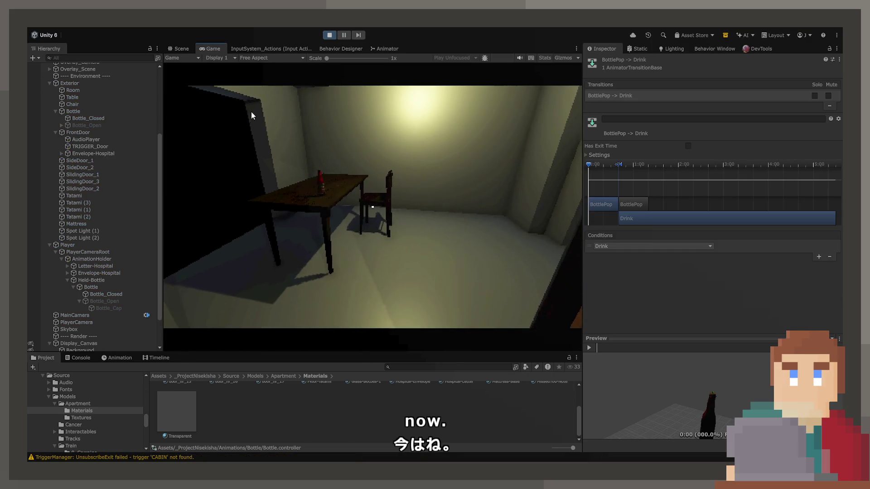
pyautogui.click(328, 36)
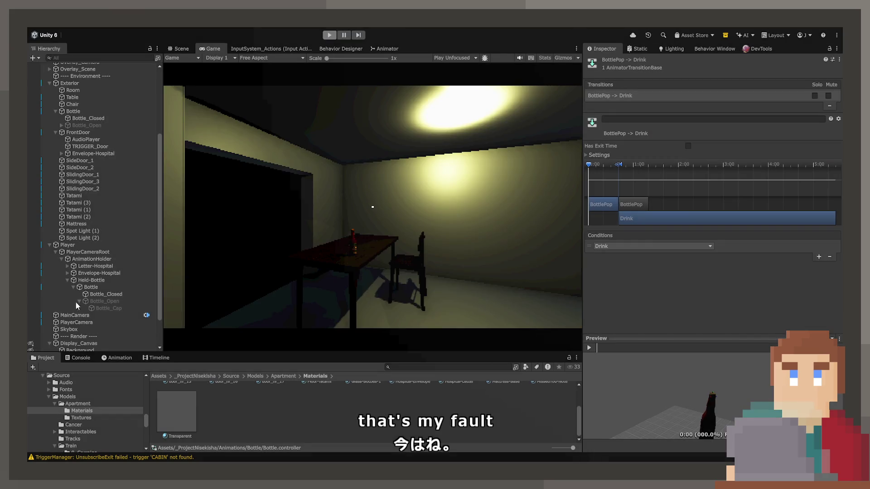
pyautogui.click(400, 47)
pyautogui.click(337, 119)
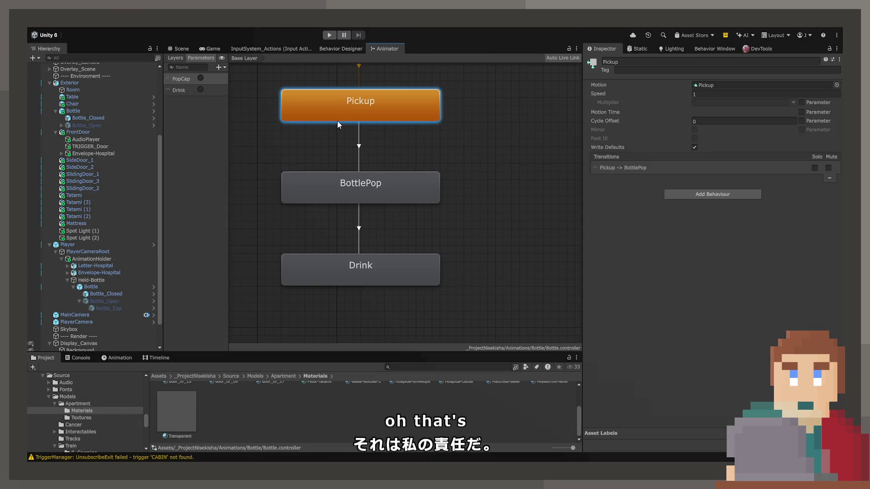
pyautogui.click(719, 86)
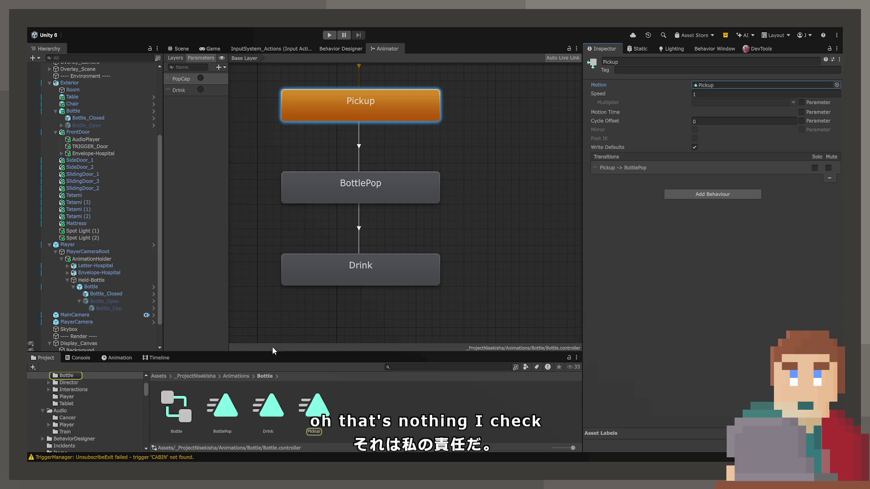
pyautogui.click(694, 92)
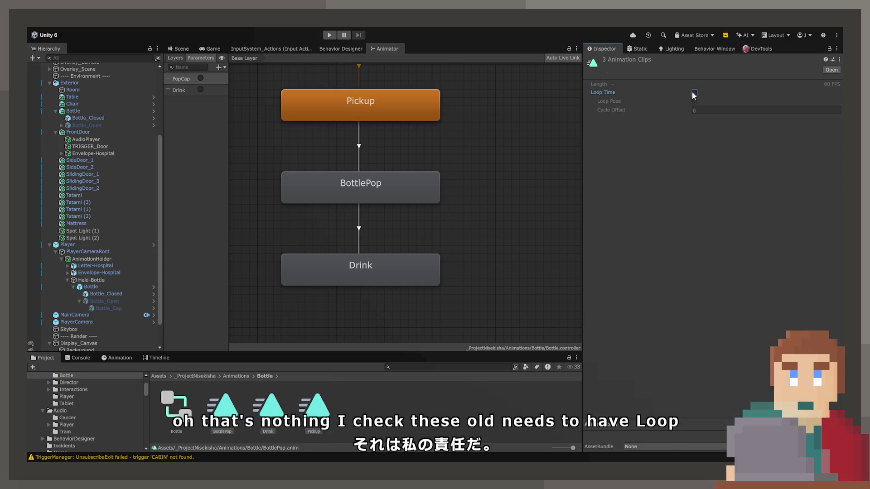
# Step: Deactivate the Held-Bottle object so it starts hidden
pyautogui.click(106, 286)
pyautogui.click(105, 280)
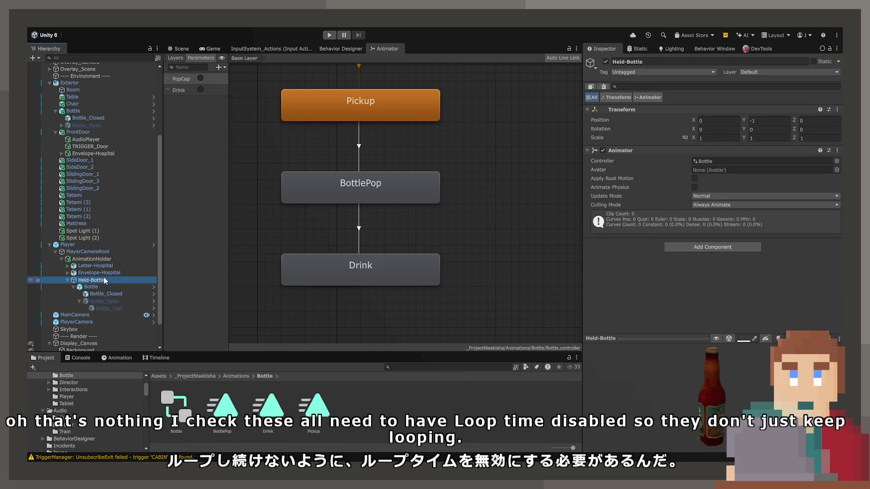
pyautogui.click(605, 62)
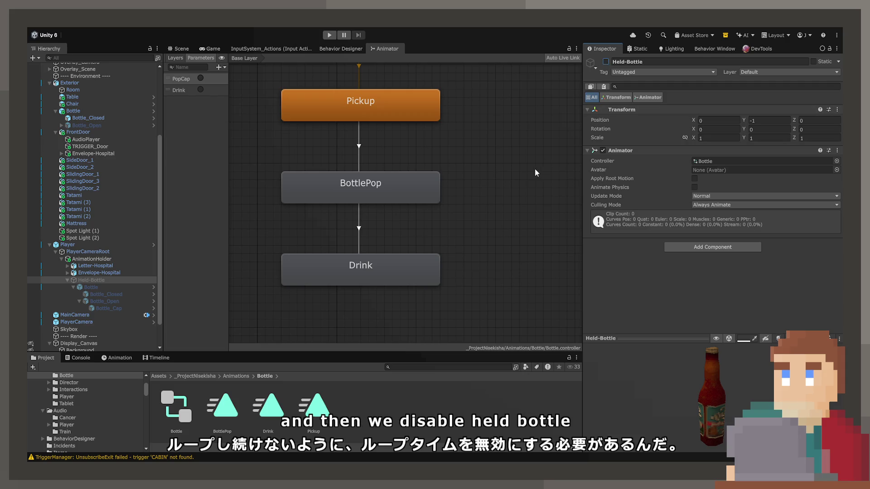
# Step: Play-test picking up the table bottle with E, then stop play mode
pyautogui.click(326, 35)
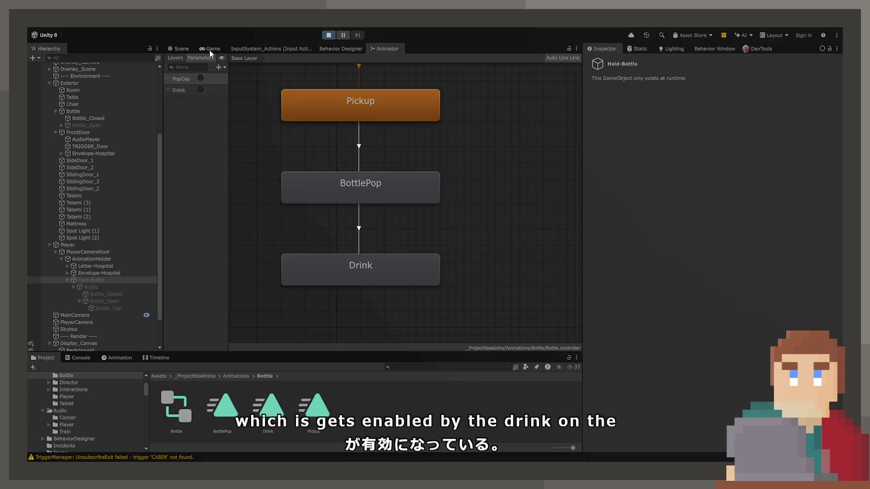
pyautogui.click(209, 49)
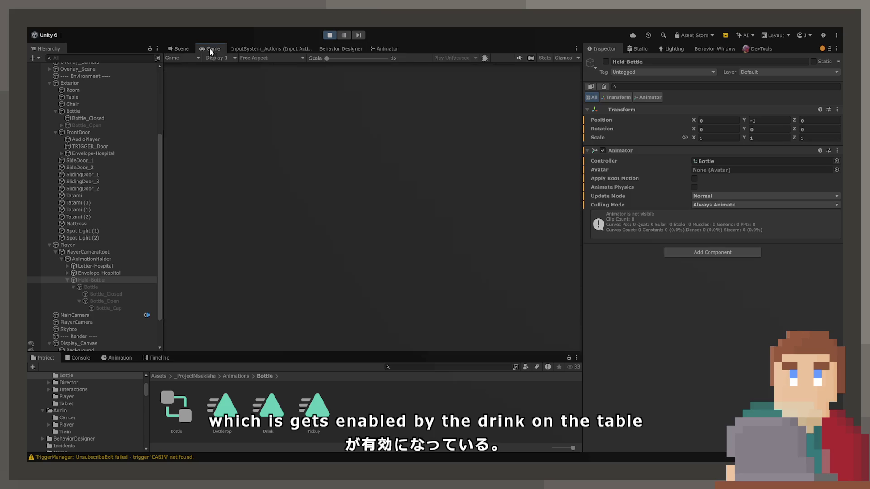
pyautogui.press('e')
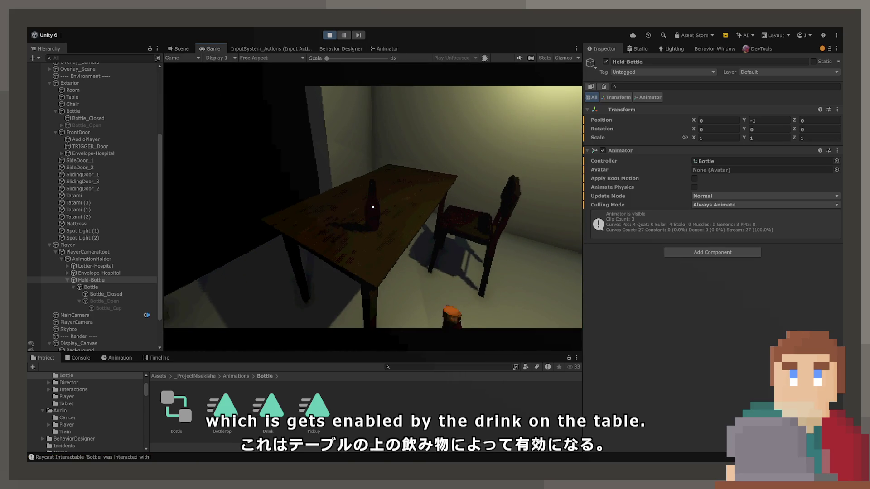
pyautogui.press('w')
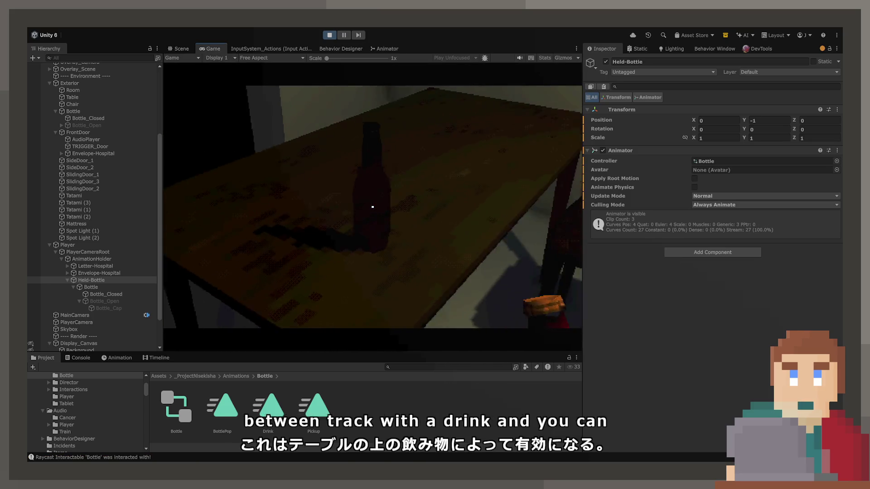
pyautogui.press('s')
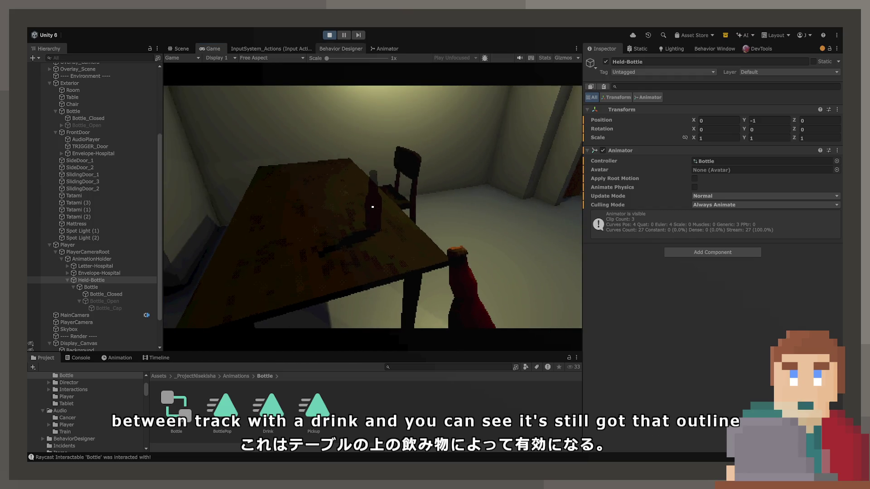
pyautogui.hotkey('ctrl', 'p')
pyautogui.click(182, 49)
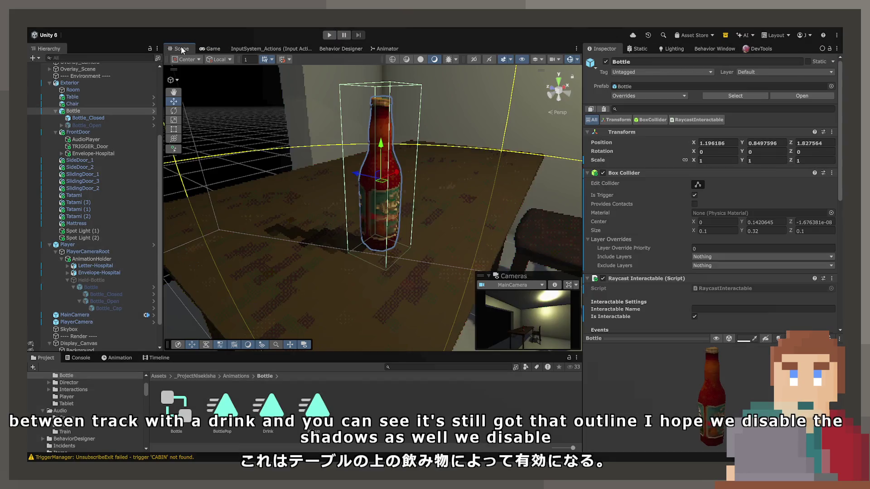
# Step: Add an On Interact entry, move Held-Bottle activation second, and assign Bottle_Closed
pyautogui.scroll(-3, 619, 256)
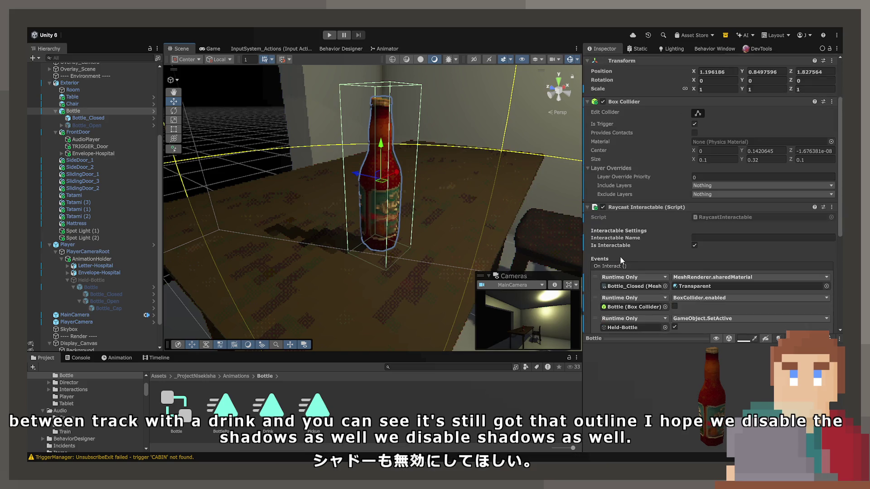
pyautogui.scroll(-3, 620, 257)
pyautogui.click(811, 245)
pyautogui.moveTo(774, 249); pyautogui.dragTo(745, 209)
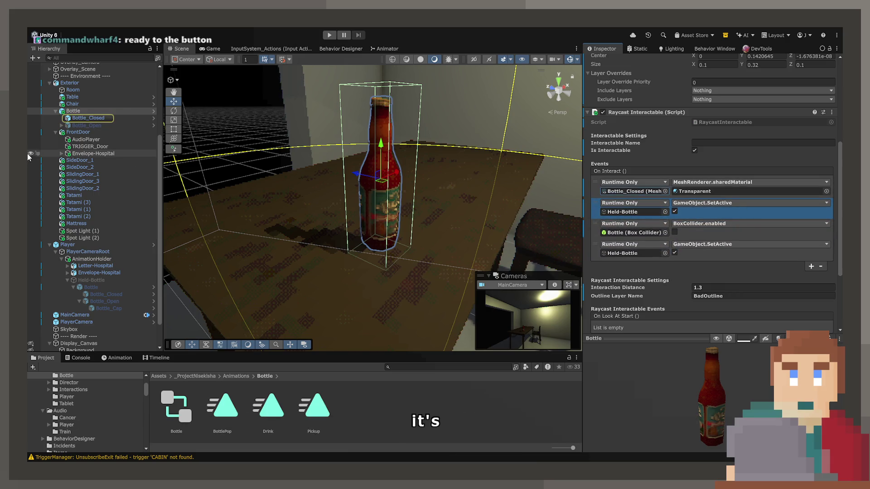
pyautogui.moveTo(534, 190); pyautogui.dragTo(634, 211)
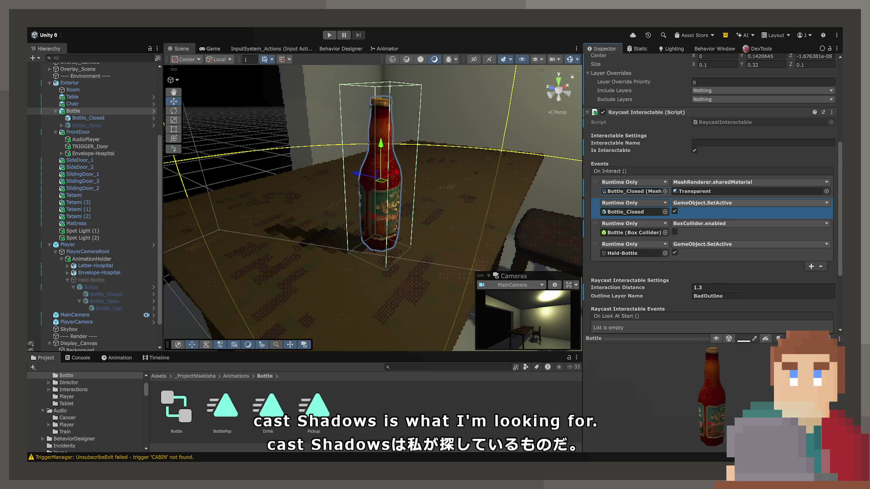
# Step: Review Bottle_Closed's renderer shadow casting settings before returning to the Bottle
pyautogui.click(88, 118)
pyautogui.click(586, 182)
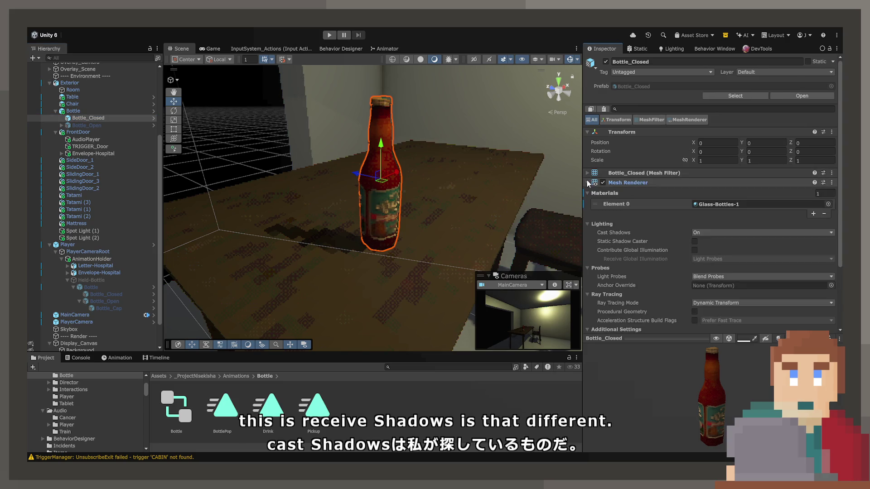
pyautogui.click(706, 232)
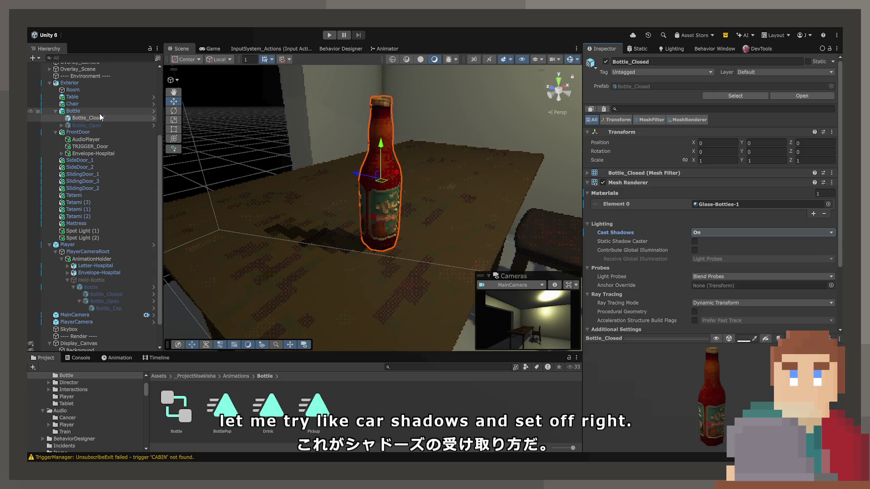
pyautogui.click(99, 112)
# Step: Assign Transparent as an event's material and set the first entry to MeshRenderer.staticShadowCaster
pyautogui.scroll(-3, 644, 287)
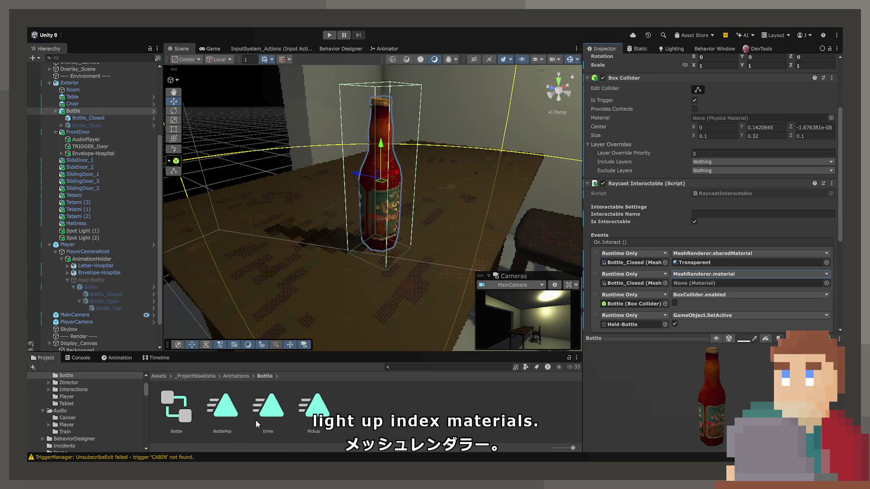
pyautogui.scroll(-10, 96, 440)
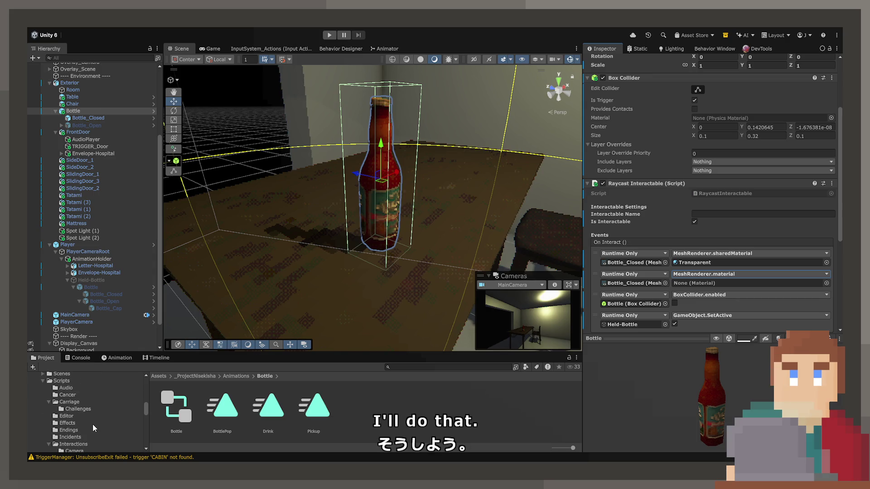
pyautogui.click(700, 262)
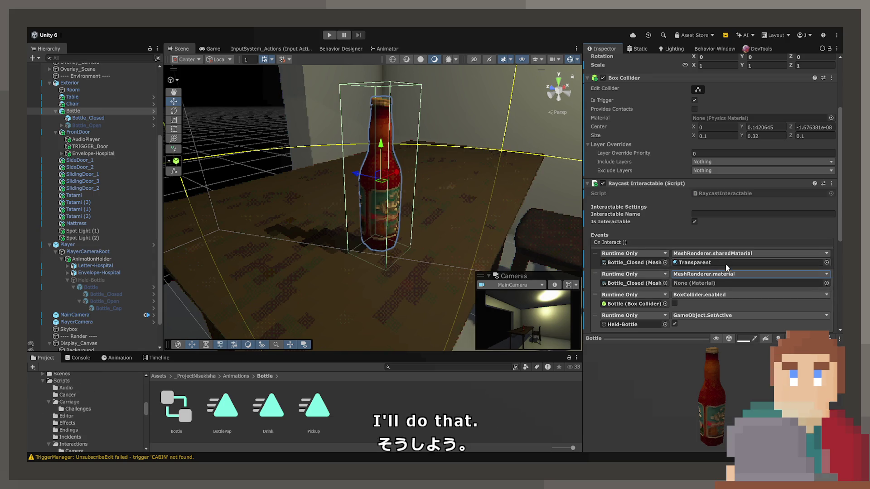
pyautogui.moveTo(181, 423); pyautogui.dragTo(706, 283)
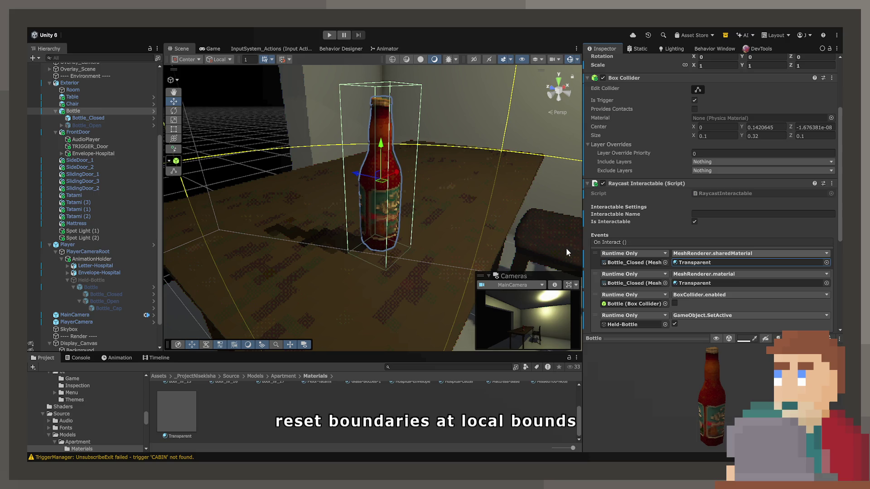
pyautogui.hotkey('ctrl', 'z')
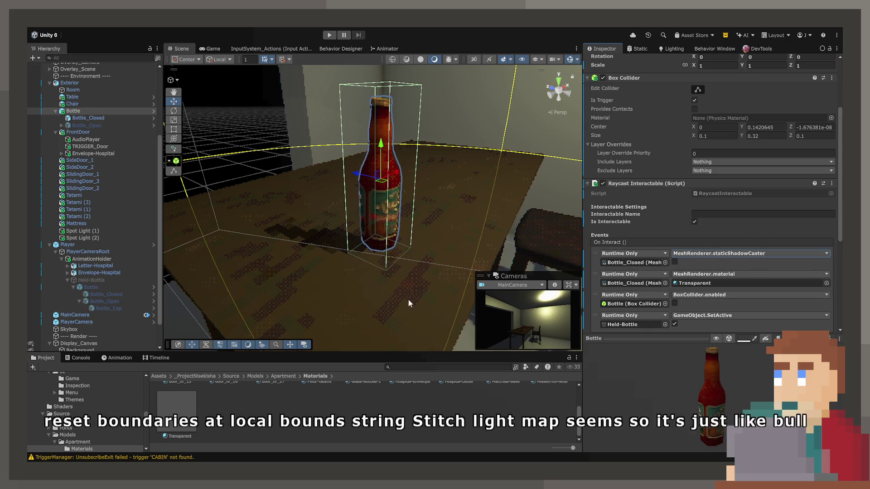
# Step: Toggle Bottle_Closed's static shadow casting on and back off, then return to the Bottle's events
pyautogui.click(86, 117)
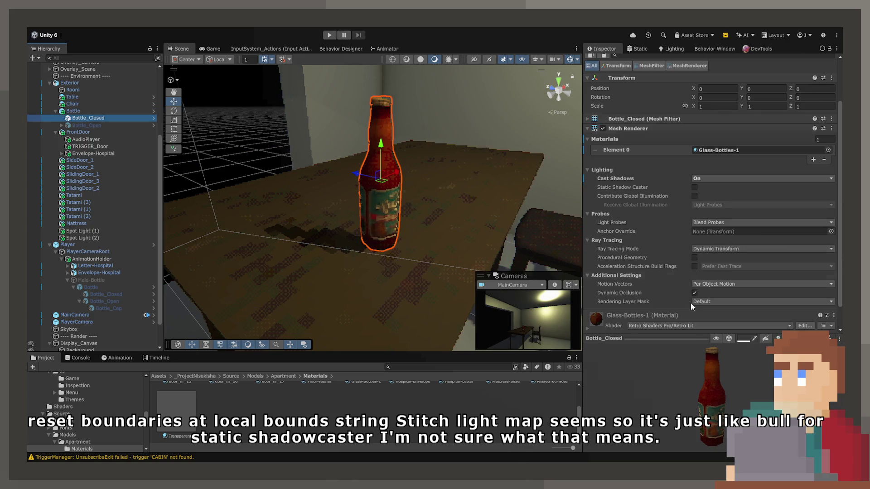
pyautogui.click(694, 188)
pyautogui.click(693, 187)
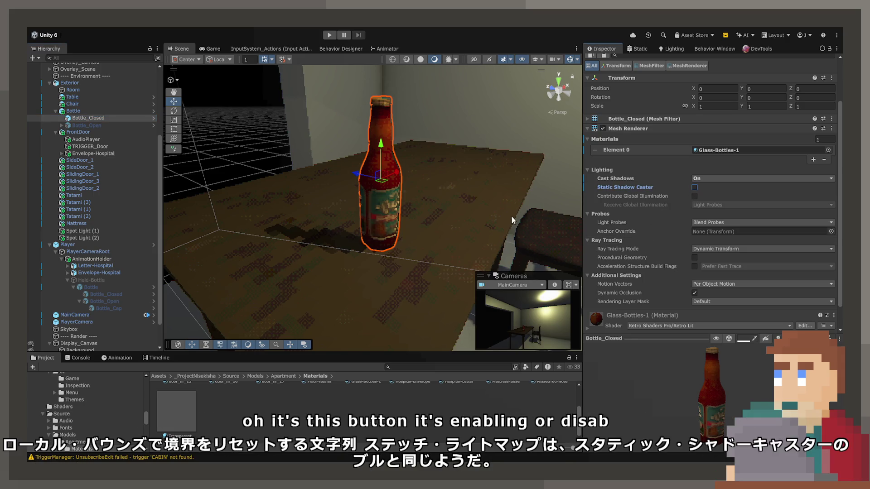
pyautogui.click(102, 110)
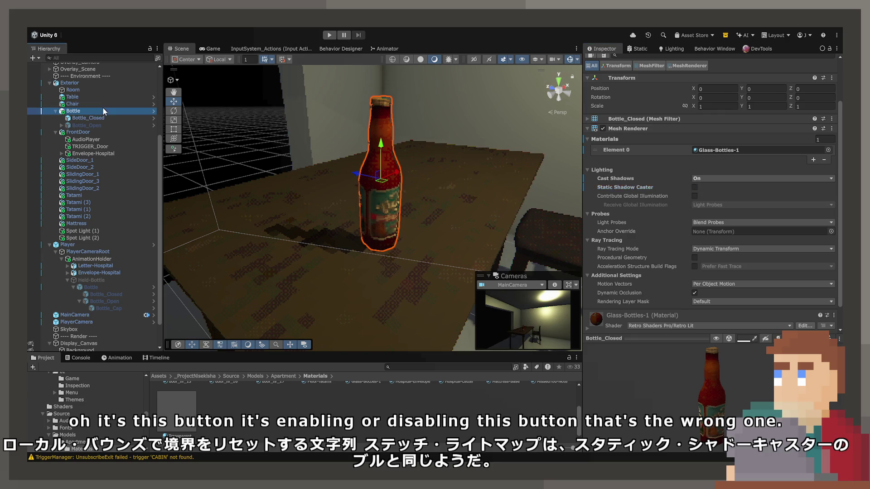
pyautogui.scroll(-2, 680, 268)
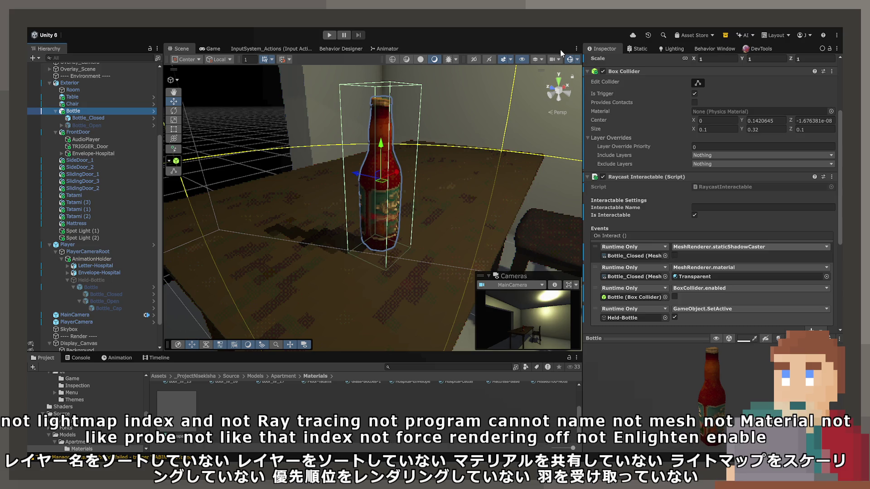
# Step: Change the first interact event entry to MeshRenderer.receiveShadows and inspect Bottle_Closed
pyautogui.click(747, 257)
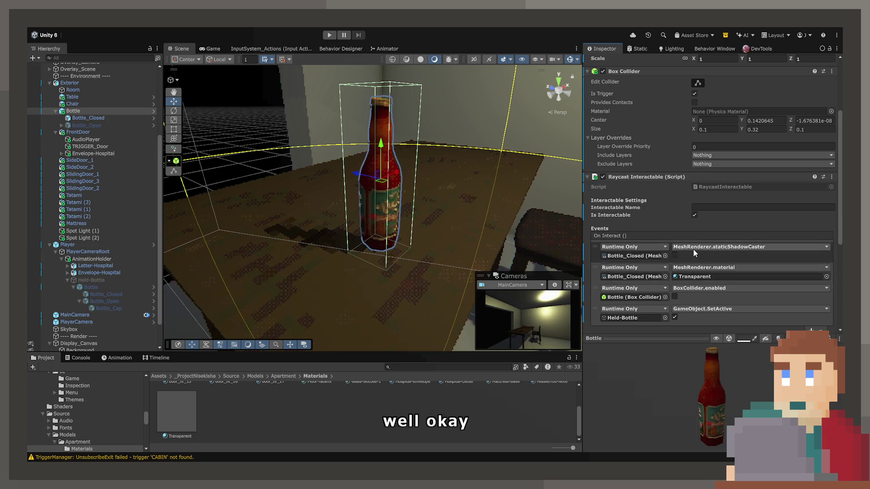
pyautogui.click(672, 240)
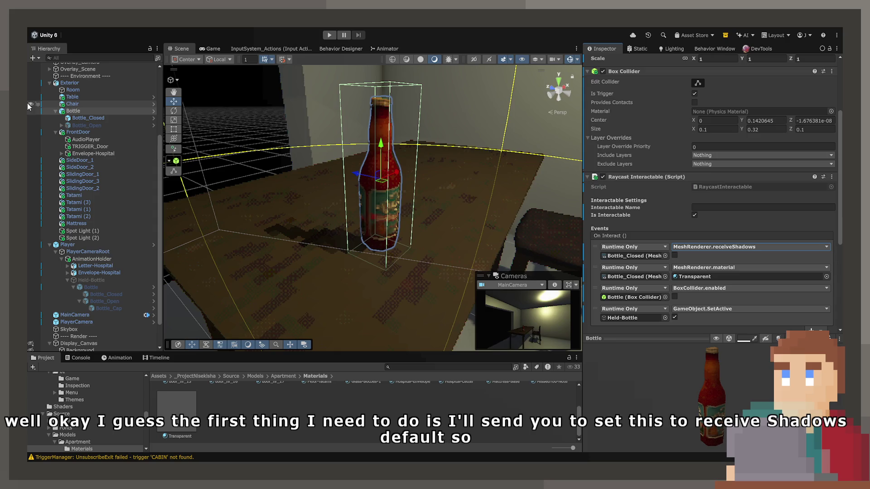
pyautogui.click(75, 119)
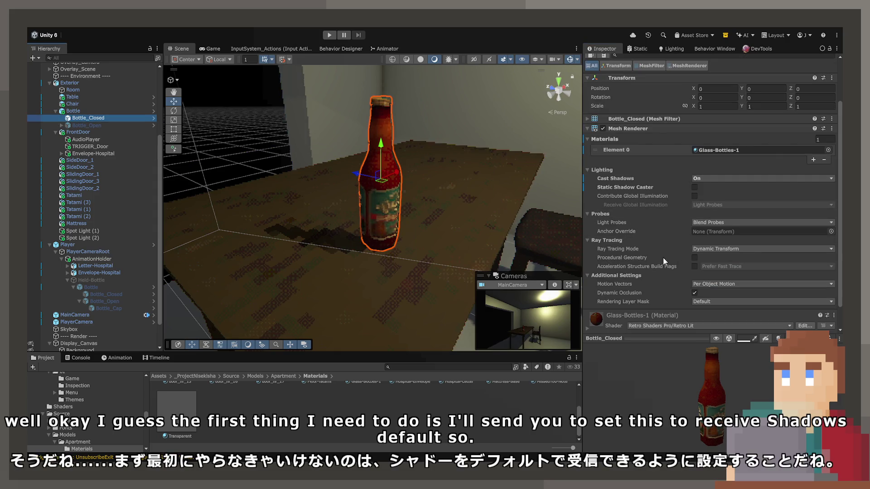
pyautogui.moveTo(399, 252); pyautogui.dragTo(474, 240)
pyautogui.moveTo(497, 239); pyautogui.dragTo(521, 235)
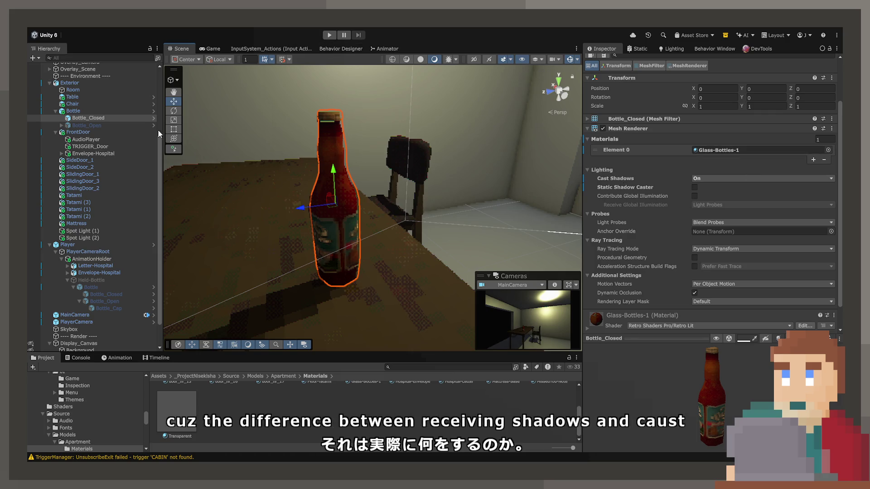
# Step: Move the Transparent material entry above the receiveShadows entry and start Play mode
pyautogui.click(108, 112)
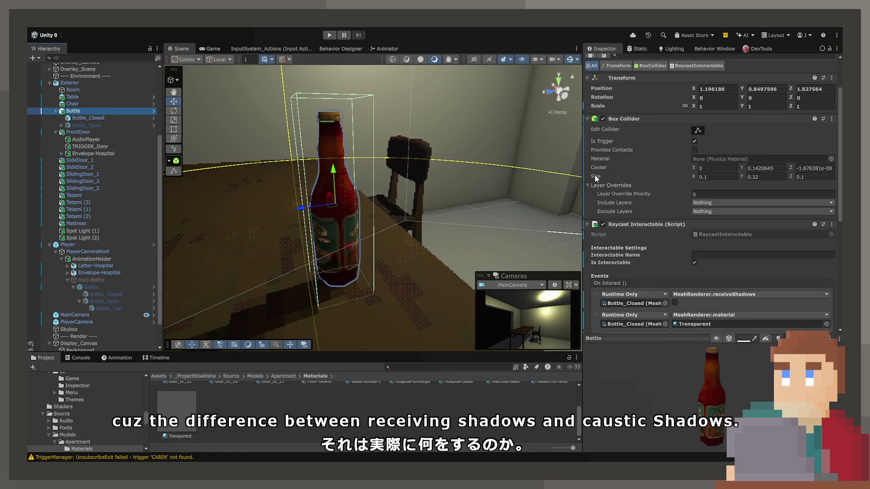
pyautogui.scroll(-3, 637, 279)
pyautogui.scroll(-2, 637, 279)
pyautogui.moveTo(594, 267); pyautogui.dragTo(599, 249)
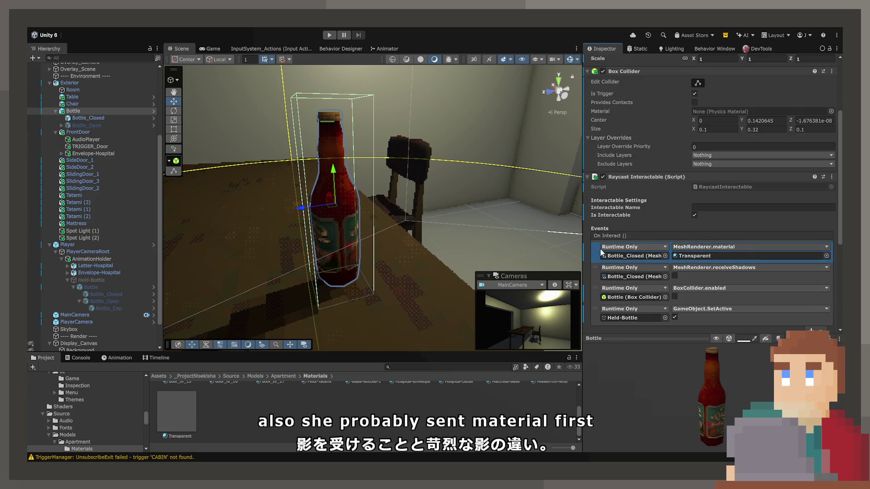
pyautogui.click(330, 36)
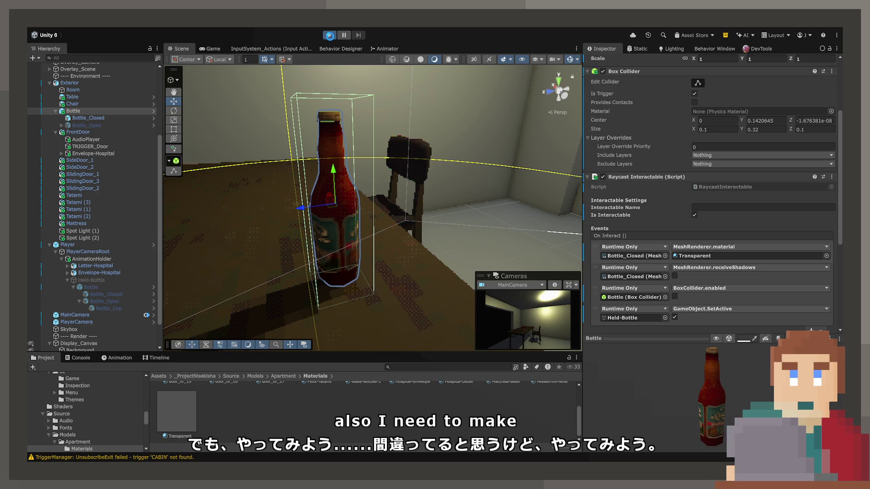
pyautogui.click(330, 37)
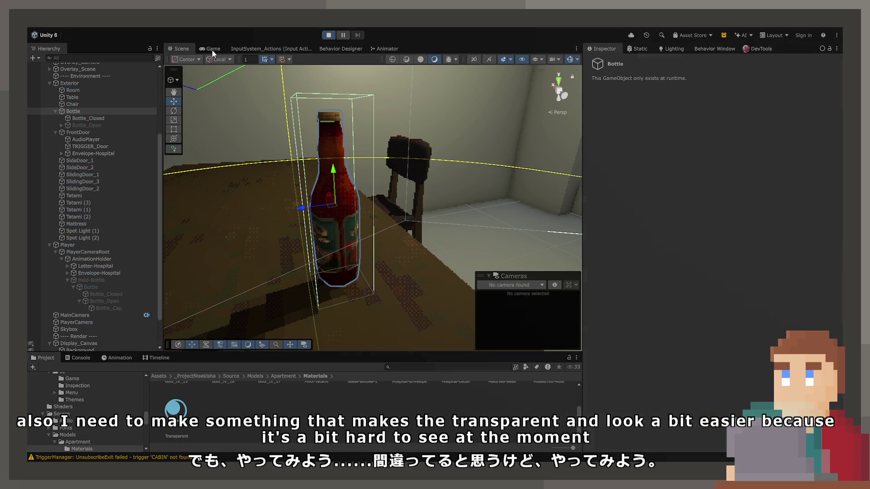
# Step: In the Game view, pick up the bottle with E and select the Transparent material
pyautogui.click(213, 50)
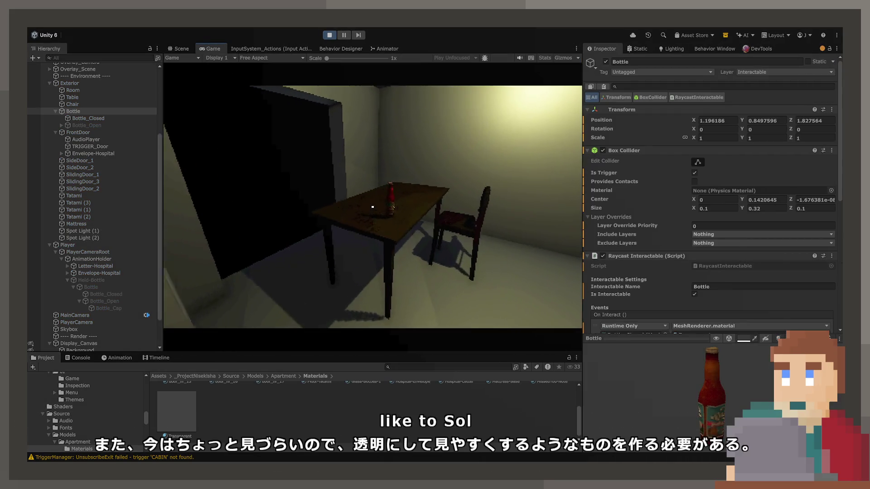
pyautogui.press('e')
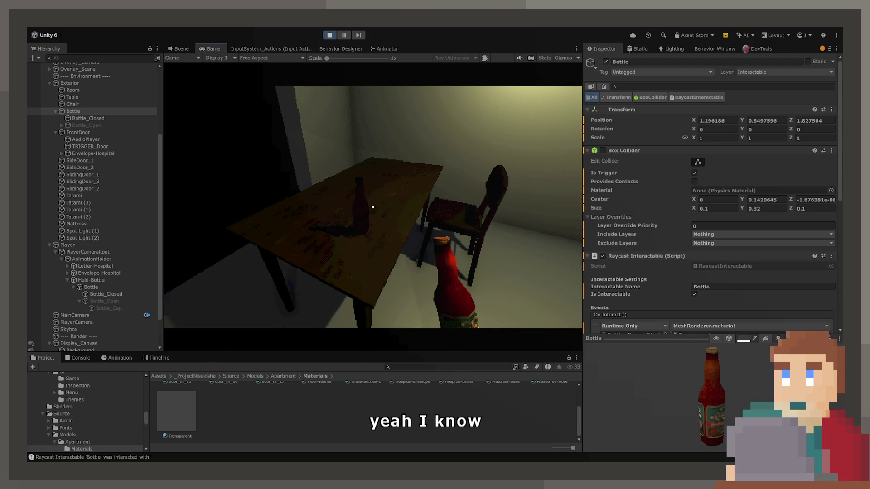
pyautogui.click(173, 425)
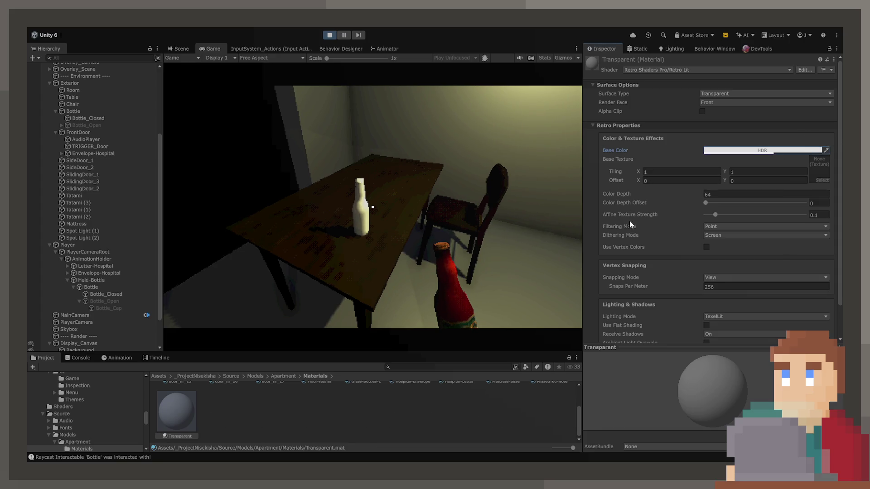
# Step: Set the Transparent material's shadow receiving option to Off
pyautogui.scroll(-2, 629, 222)
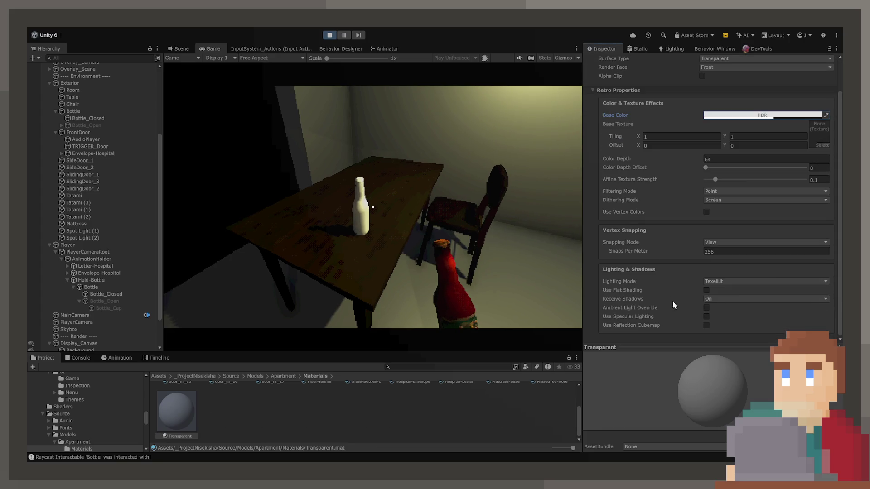
pyautogui.click(717, 299)
pyautogui.click(712, 307)
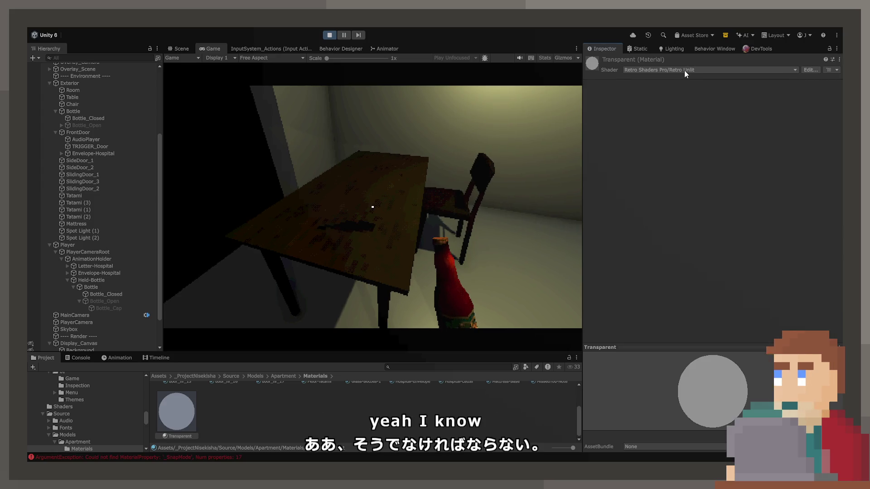
# Step: Stop the game, reselect the Transparent material, and return to the Scene view
pyautogui.click(329, 35)
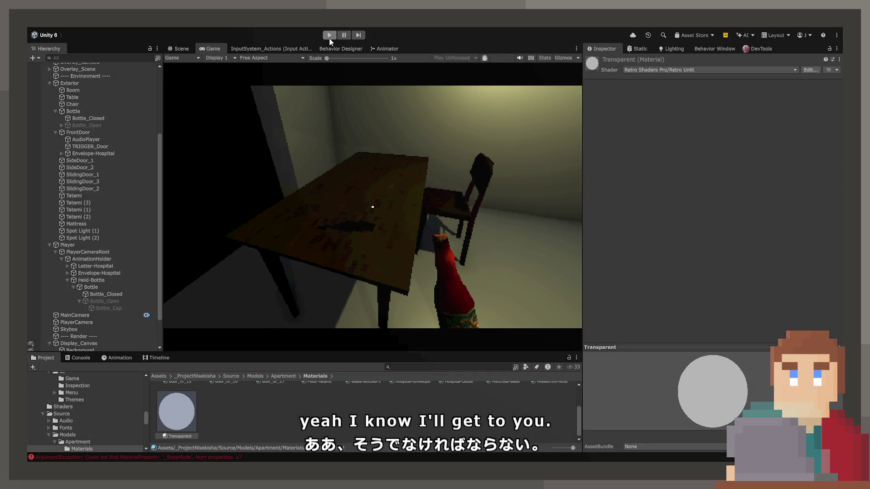
pyautogui.click(176, 431)
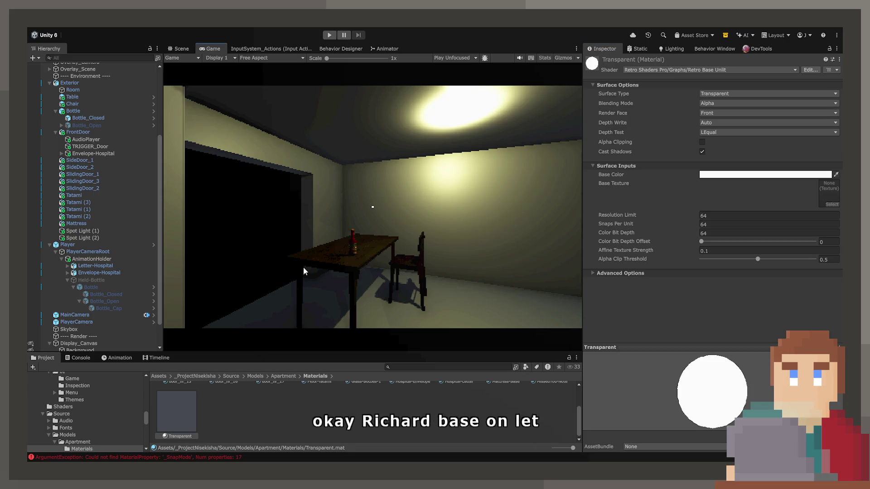
pyautogui.click(181, 48)
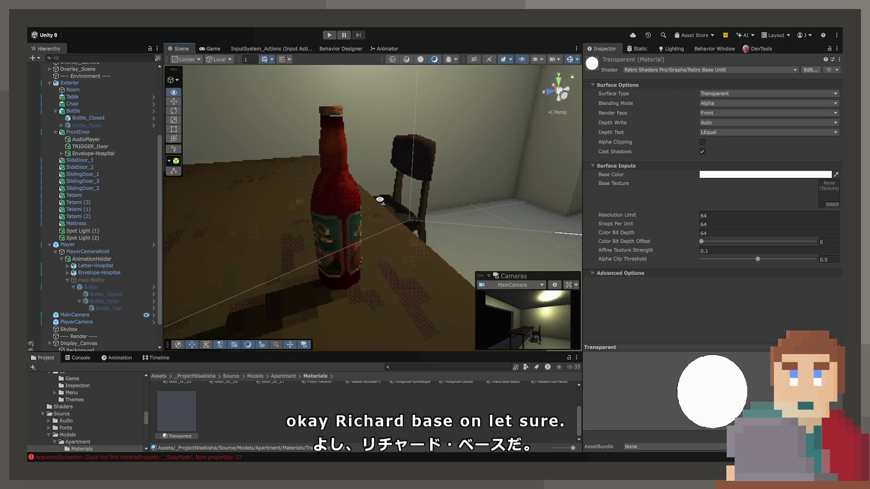
# Step: Preview Transparent on the table bottle, entering values 256 and 128 while orbiting
pyautogui.moveTo(176, 411)
pyautogui.mouseDown()
pyautogui.moveTo(356, 194)
pyautogui.moveTo(394, 176)
pyautogui.mouseUp()
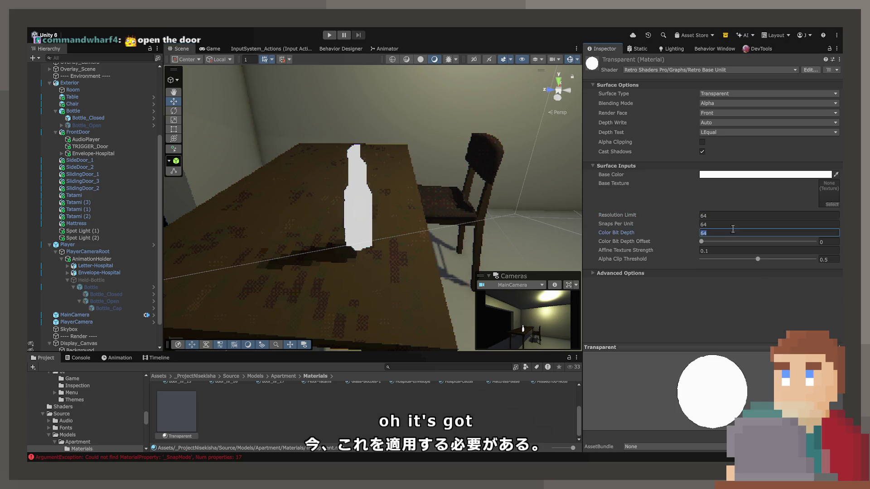
pyautogui.write('256')
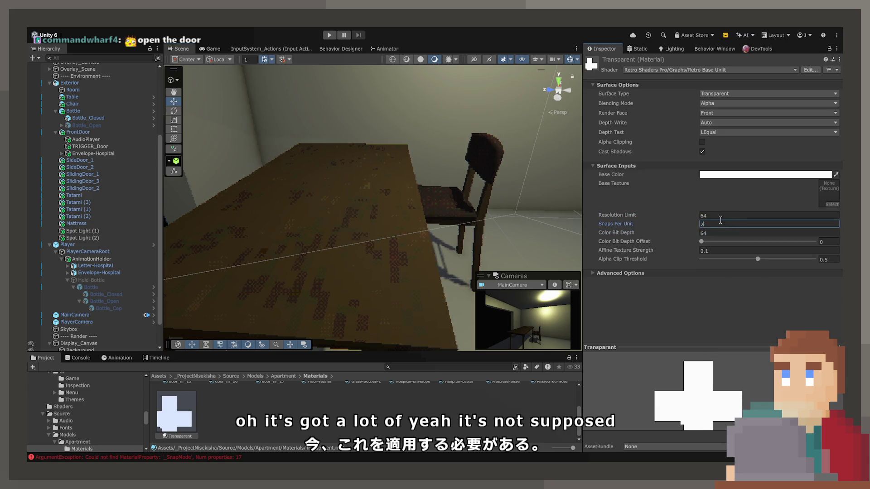
pyautogui.moveTo(393, 229); pyautogui.dragTo(379, 222)
pyautogui.write('128')
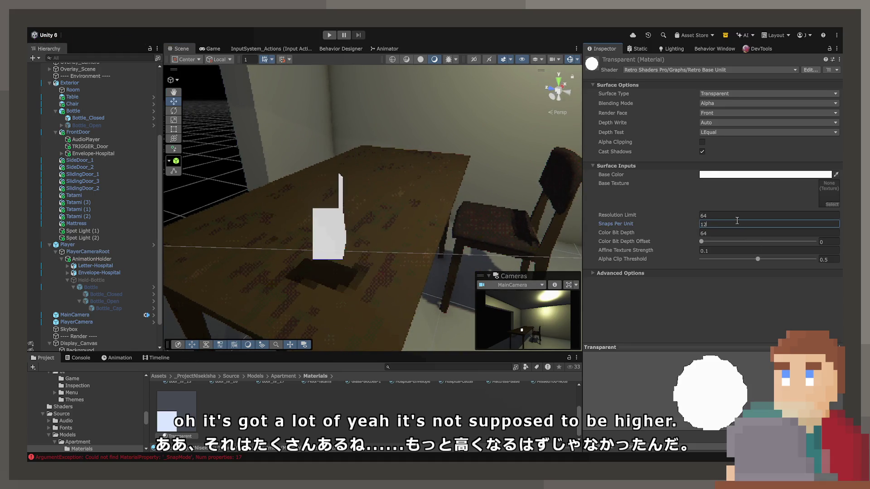
pyautogui.moveTo(313, 195)
pyautogui.mouseDown()
pyautogui.moveTo(282, 193)
pyautogui.moveTo(626, 188)
pyautogui.mouseUp()
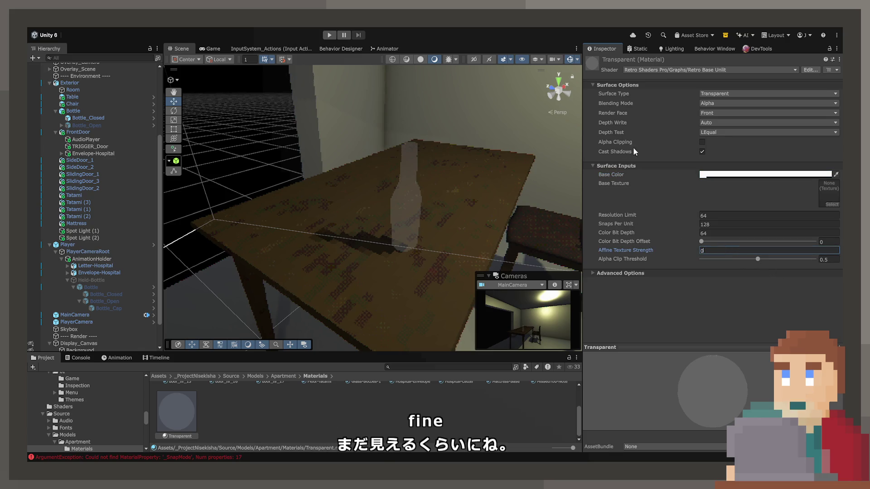
# Step: Turn off the Transparent material's shadow casting, then select Held-Bottle
pyautogui.click(702, 152)
pyautogui.moveTo(498, 208)
pyautogui.mouseDown()
pyautogui.moveTo(520, 242)
pyautogui.moveTo(477, 232)
pyautogui.mouseUp()
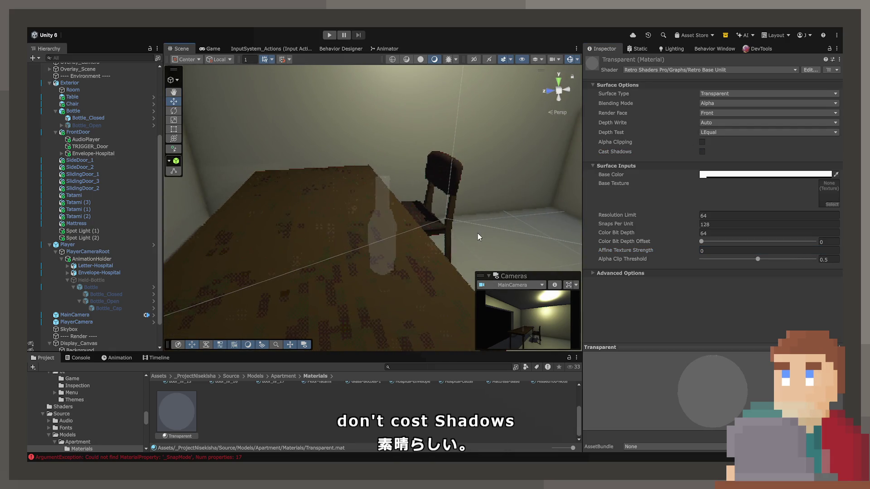
pyautogui.click(96, 281)
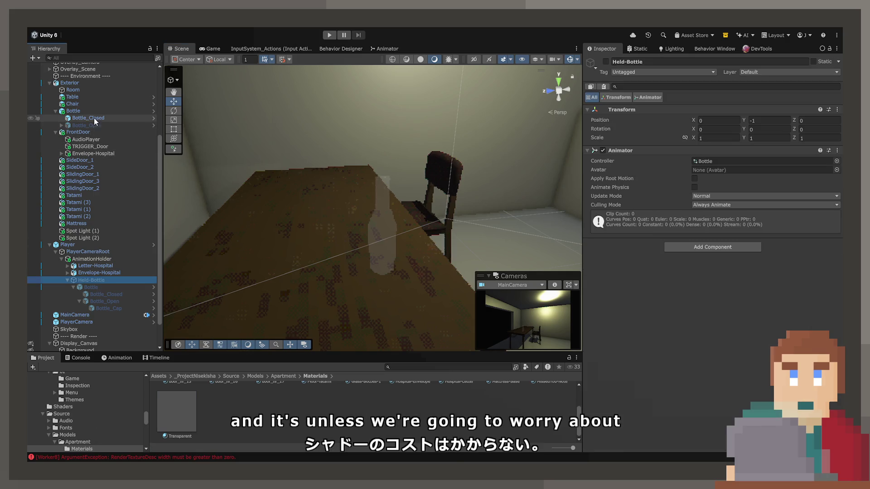
# Step: Remove the MeshRenderer.receiveShadows entry from the Bottle's On Interact event
pyautogui.click(93, 117)
pyautogui.click(92, 112)
pyautogui.scroll(-5, 680, 271)
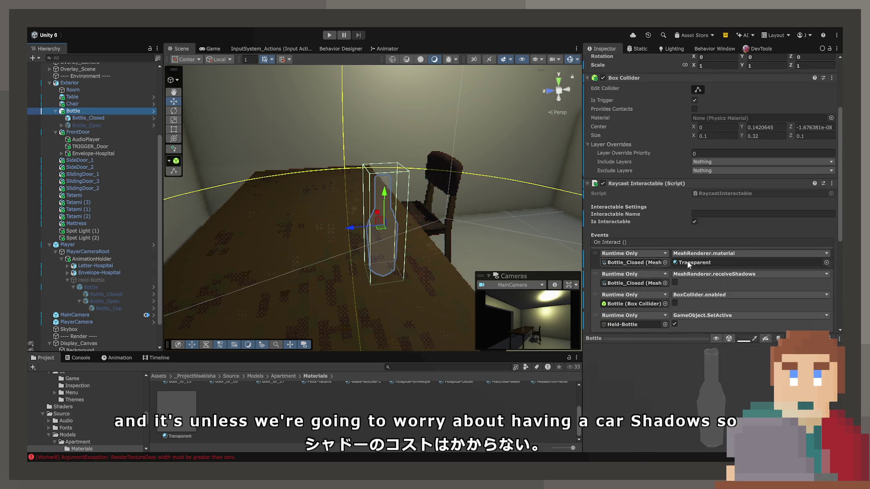
pyautogui.click(811, 282)
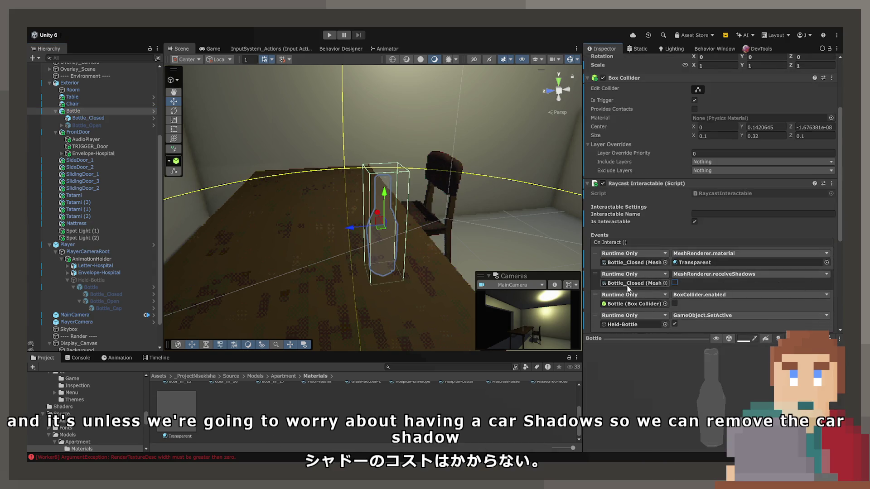
pyautogui.click(594, 279)
pyautogui.scroll(-2, 689, 295)
pyautogui.click(820, 290)
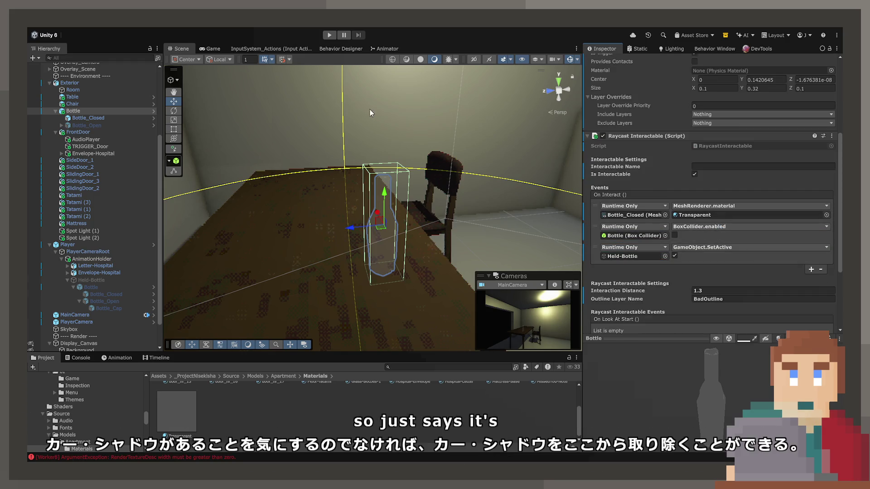
# Step: Apply Glass-Bottles-1 to the table bottle and start Play mode
pyautogui.scroll(2, 262, 422)
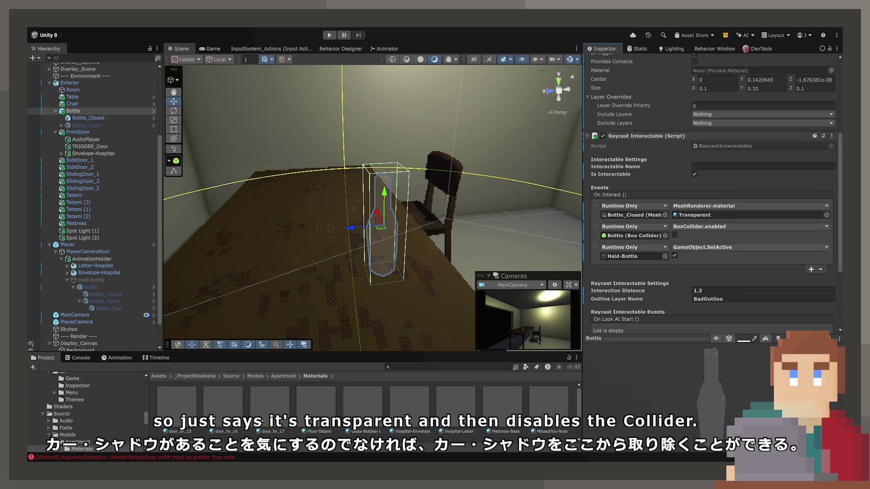
pyautogui.moveTo(362, 406)
pyautogui.mouseDown()
pyautogui.moveTo(317, 253)
pyautogui.moveTo(380, 246)
pyautogui.mouseUp()
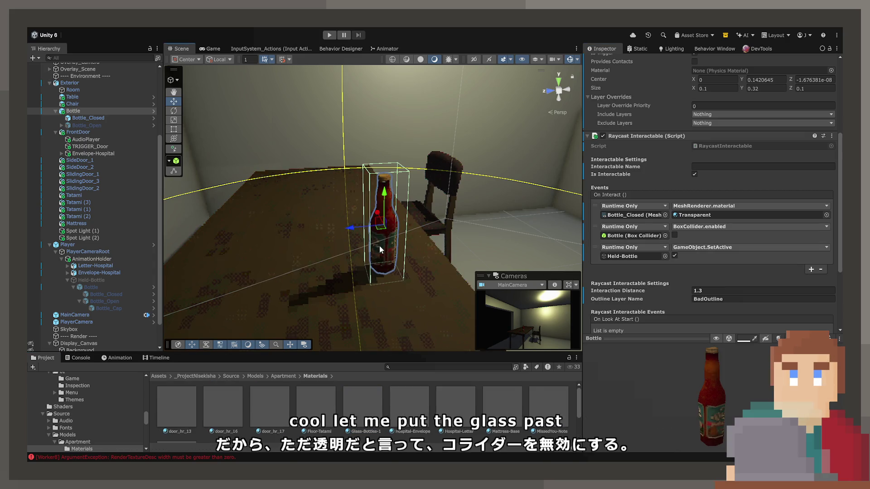
pyautogui.click(324, 38)
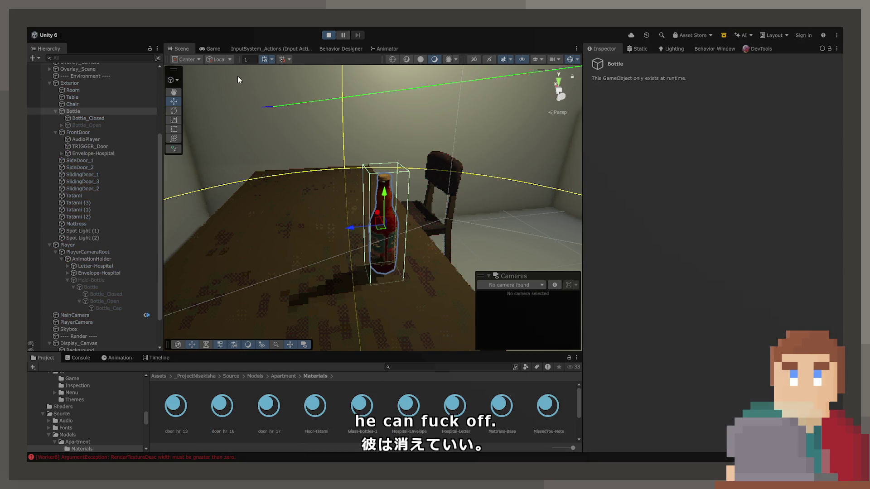
pyautogui.click(210, 49)
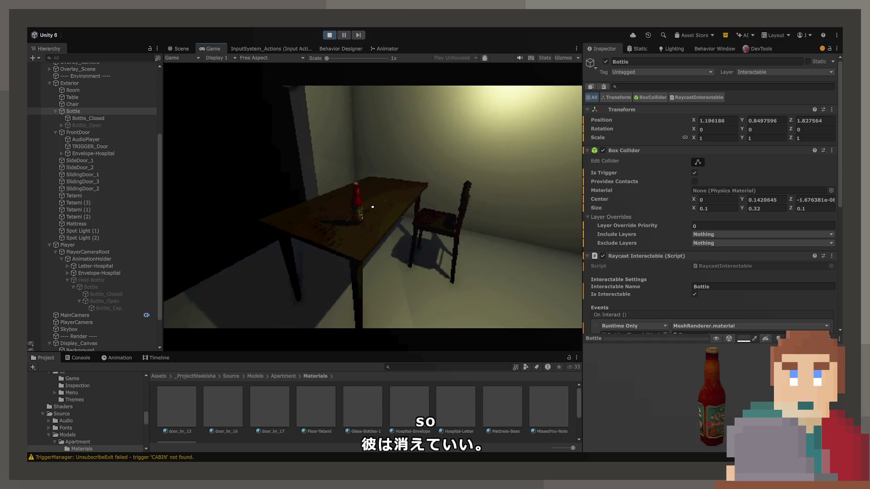
# Step: Pick up the bottle in-game and show the Transparent material's surface and advanced options
pyautogui.press('e')
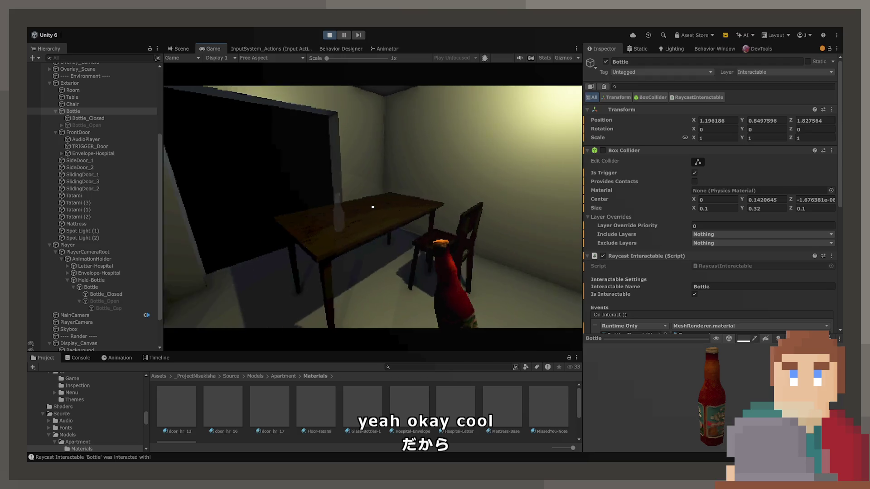
pyautogui.press('w')
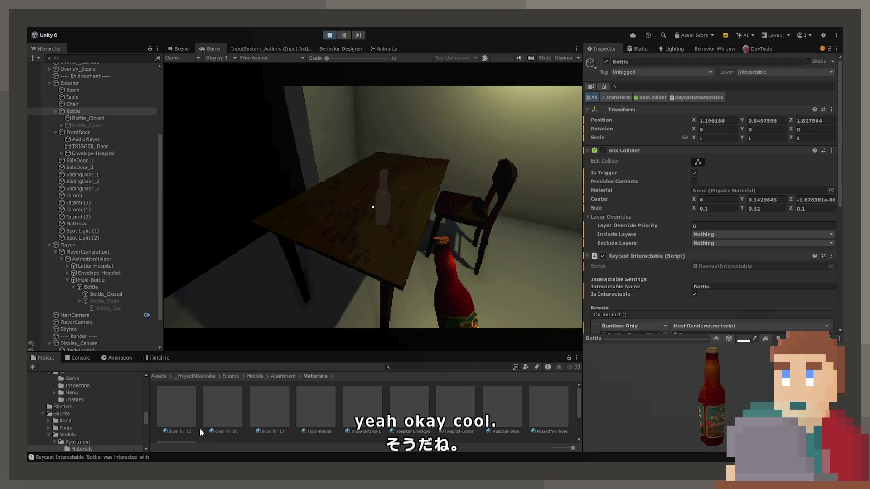
pyautogui.scroll(-1, 199, 428)
pyautogui.click(176, 410)
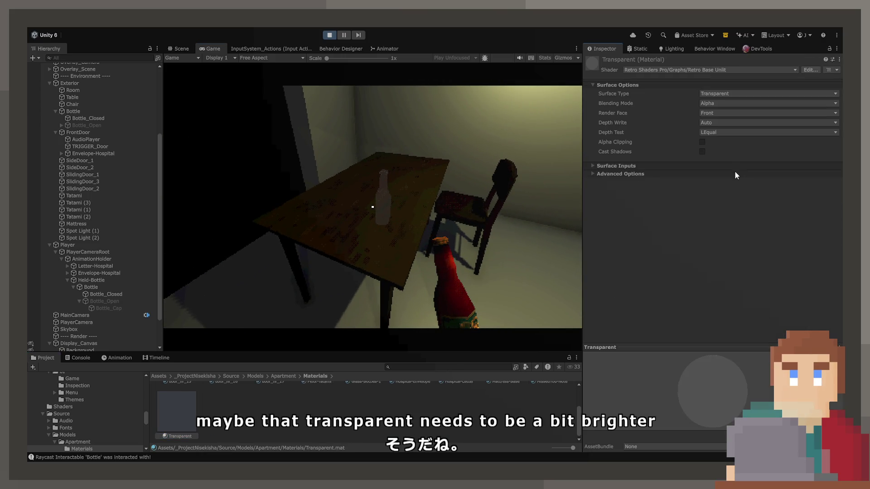
pyautogui.click(641, 169)
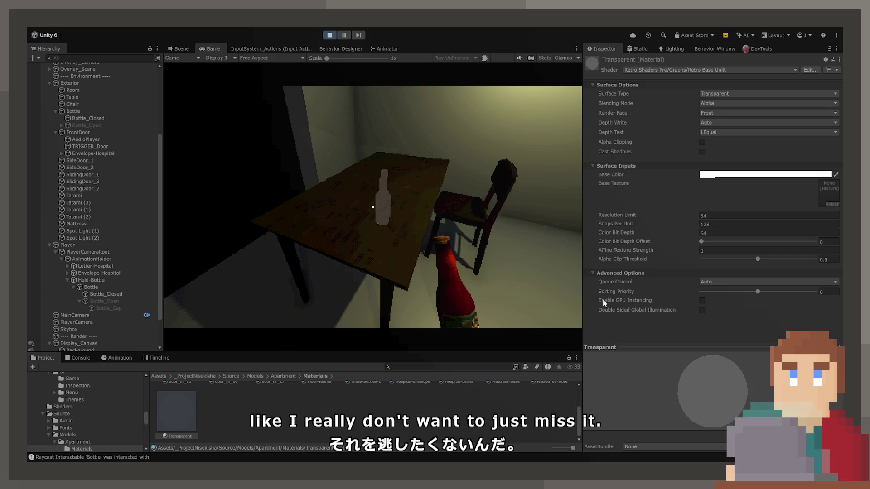
# Step: Set the Transparent material's Snaps Per Unit to 256 while viewing the bottle in-game
pyautogui.press('s')
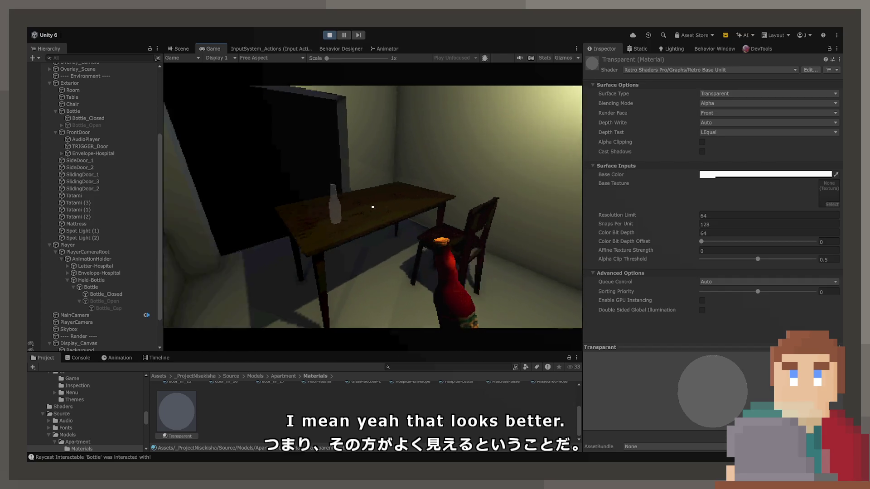
pyautogui.press('s')
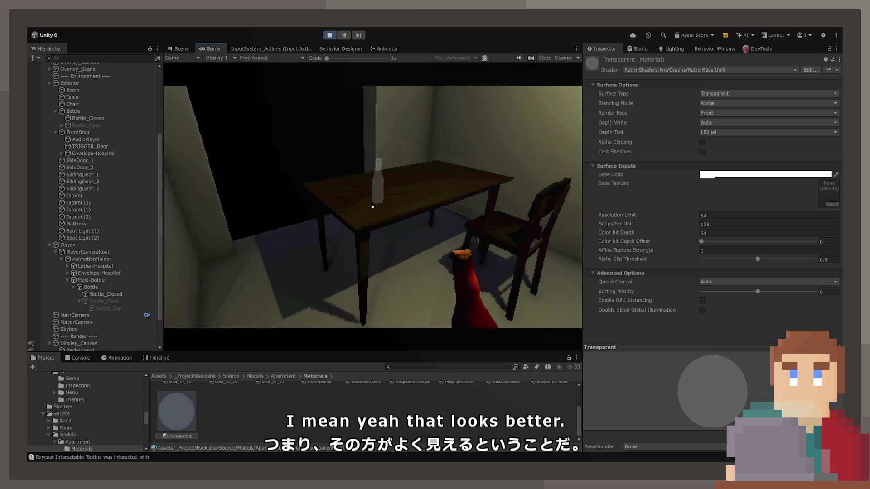
pyautogui.press('w')
pyautogui.press('s')
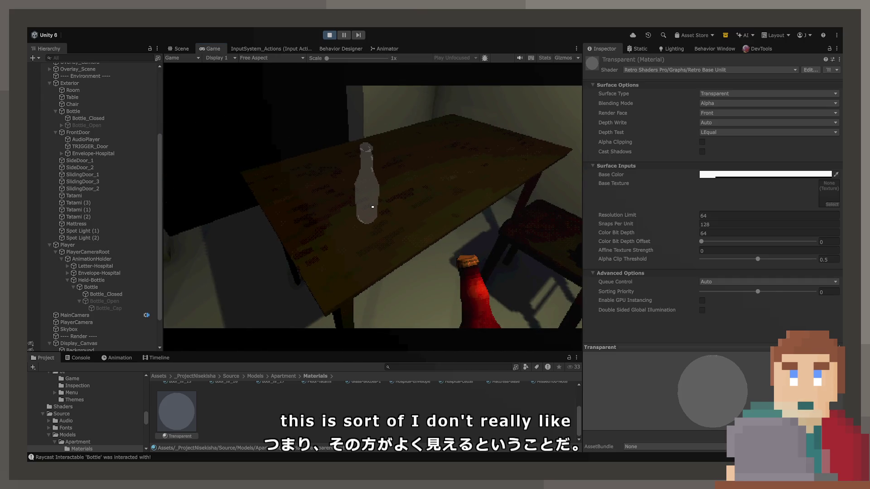
pyautogui.write('256')
pyautogui.press('Return')
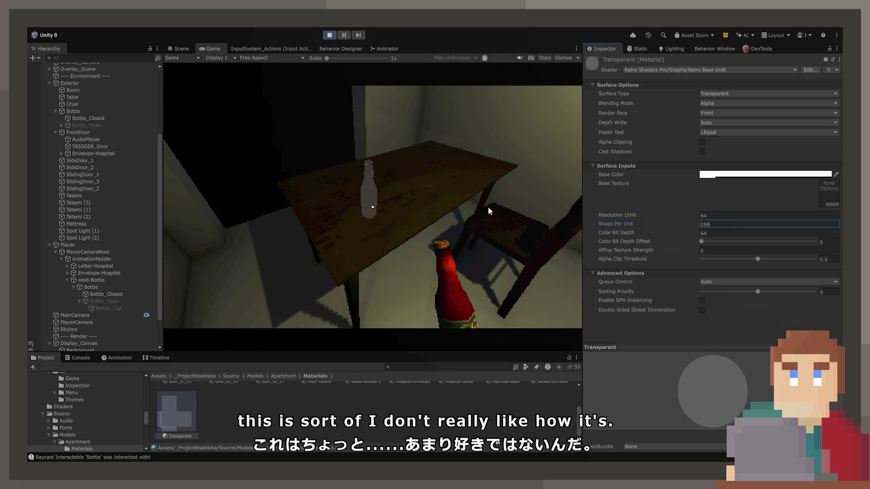
pyautogui.press('w')
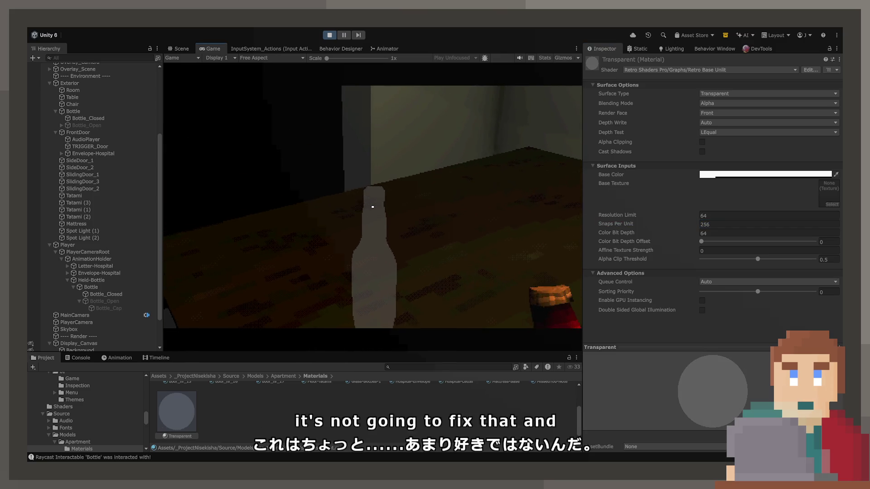
pyautogui.press('s')
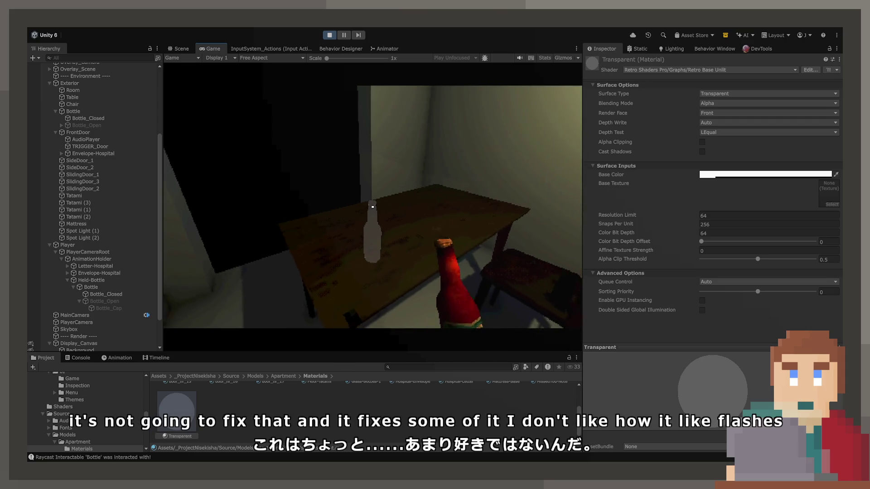
pyautogui.press('s')
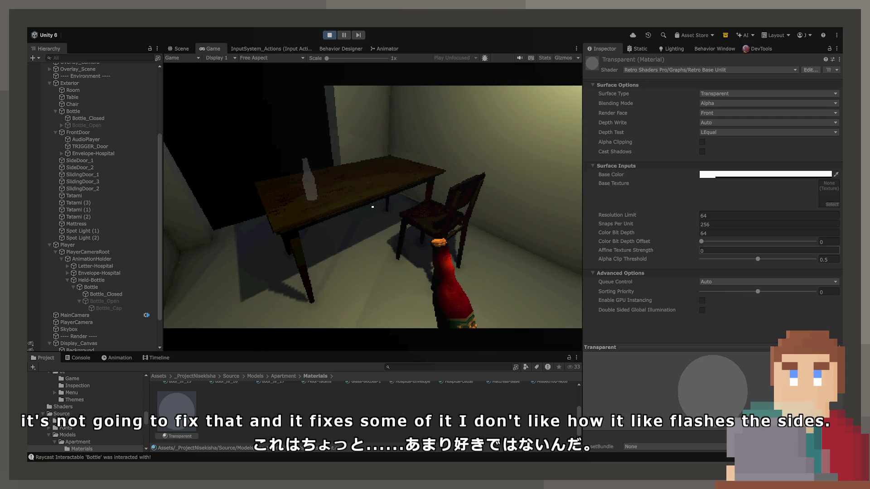
# Step: Raise Color Bit Depth Offset to 1 and lower Alpha Clip Threshold to 0
pyautogui.moveTo(723, 245); pyautogui.dragTo(838, 245)
pyautogui.press('w')
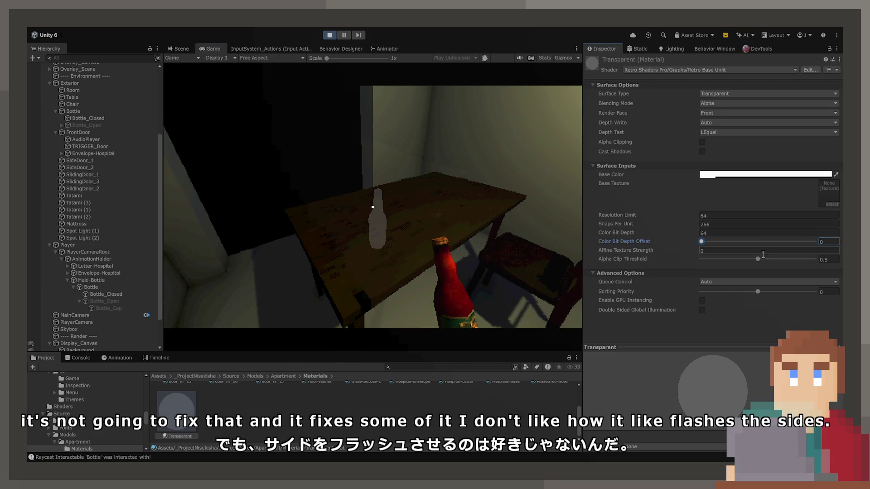
pyautogui.moveTo(724, 256); pyautogui.dragTo(700, 259)
pyautogui.click(392, 247)
pyautogui.press('w')
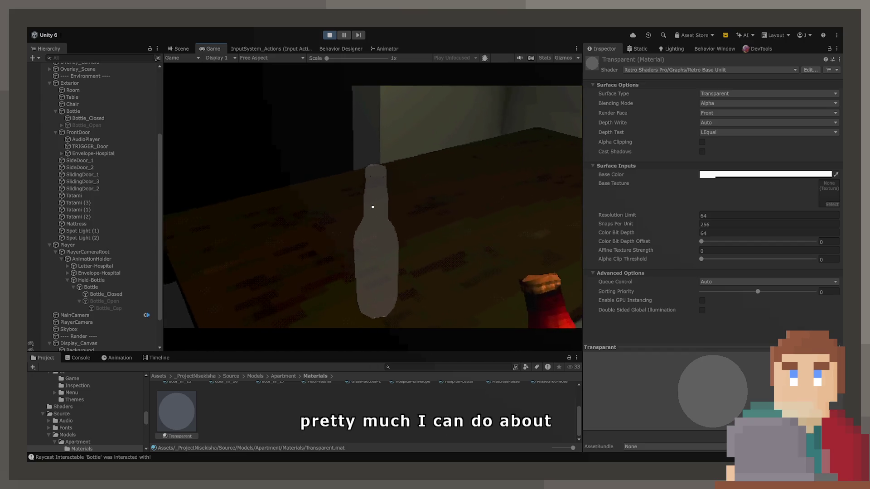
pyautogui.press('s')
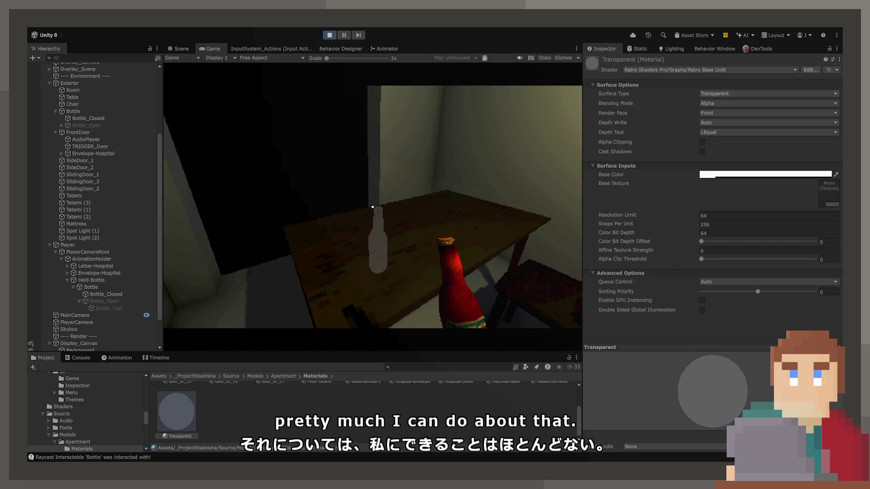
# Step: Try Render Face Both and Back, then set Depth Test to Equal and undo it
pyautogui.click(716, 112)
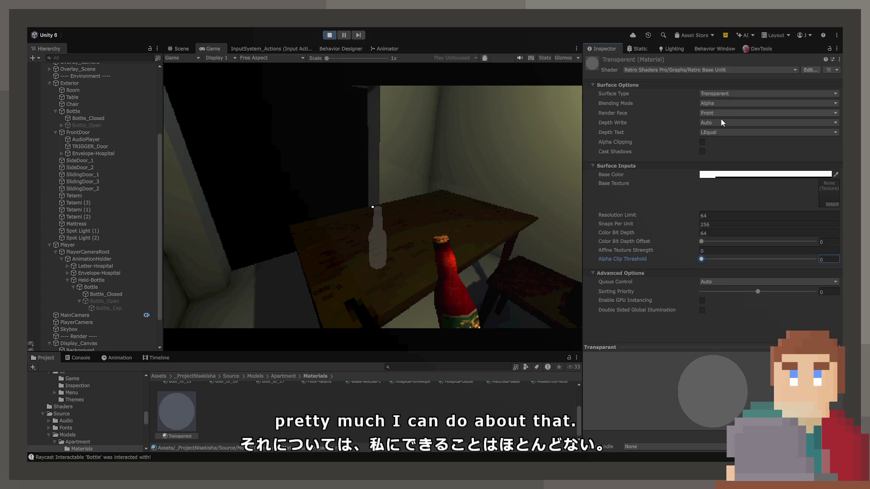
pyautogui.click(708, 128)
pyautogui.click(411, 197)
pyautogui.press('w')
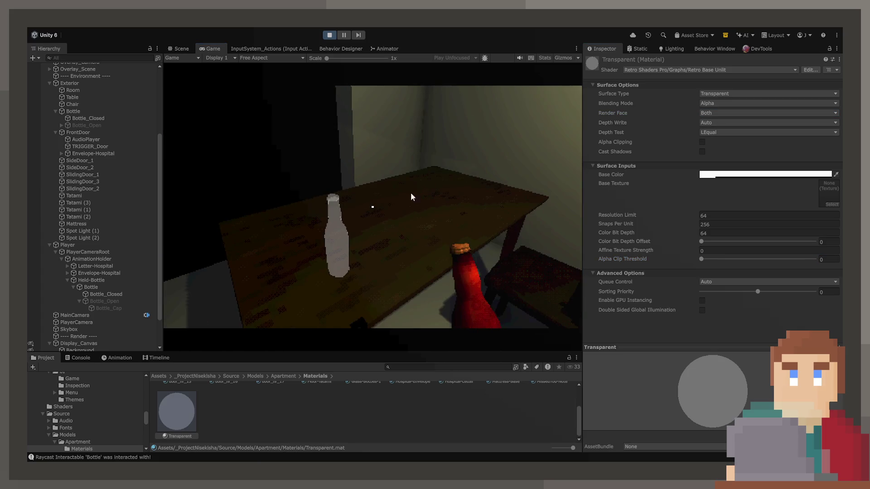
pyautogui.click(737, 114)
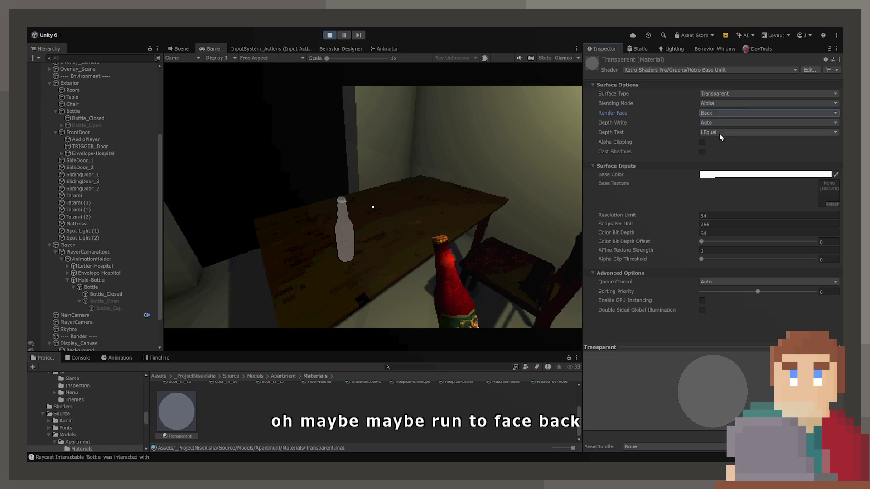
pyautogui.click(719, 133)
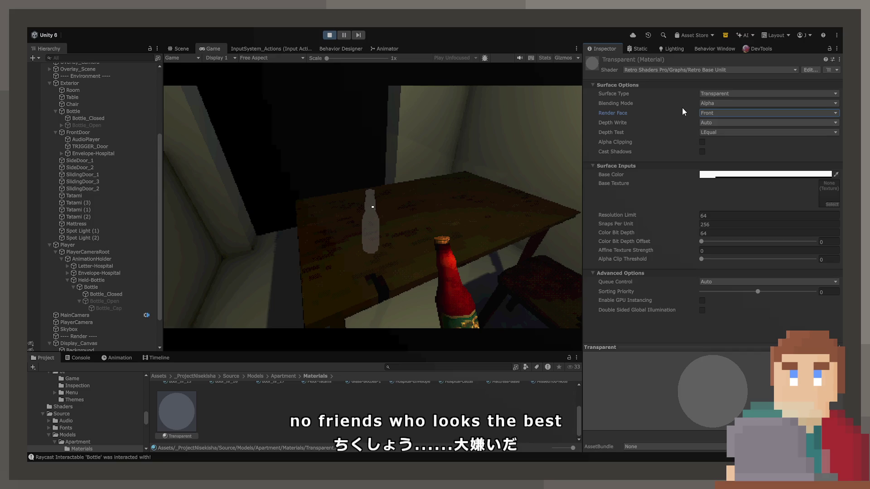
pyautogui.click(720, 131)
pyautogui.click(720, 159)
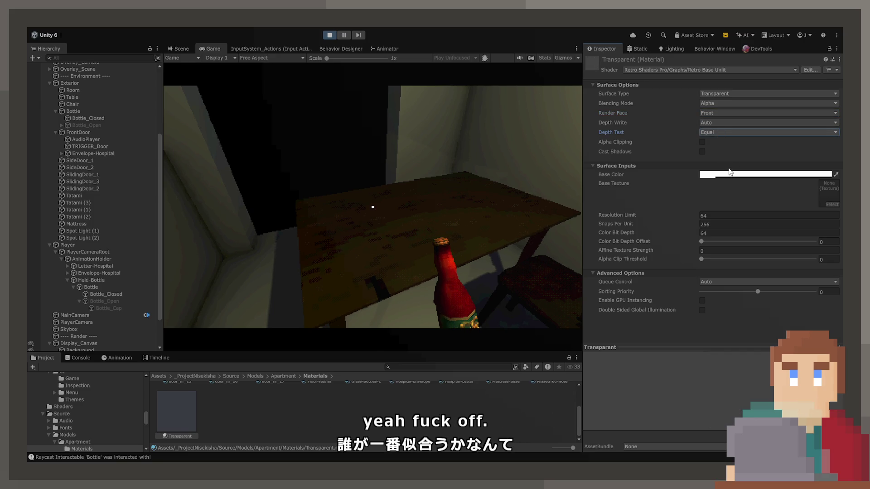
pyautogui.hotkey('ctrl', 'z')
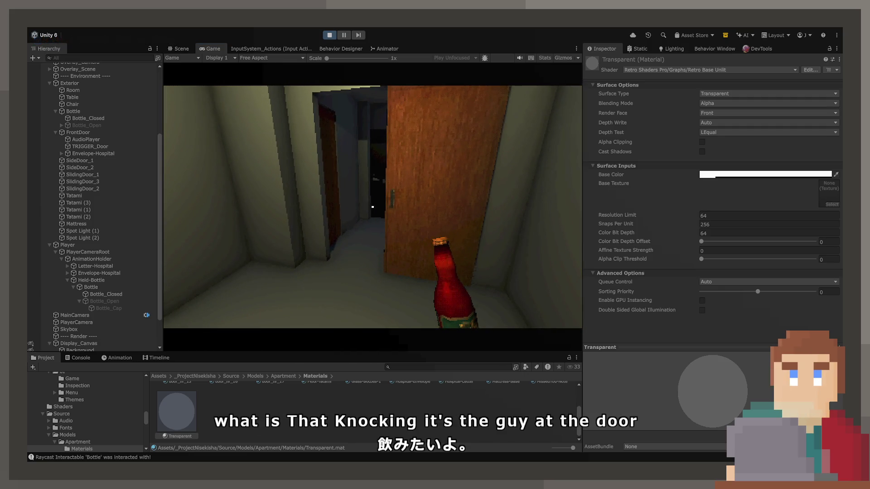
# Step: Maximize the Game view to finish the playtest walk, then stop play mode
pyautogui.doubleClick(210, 48)
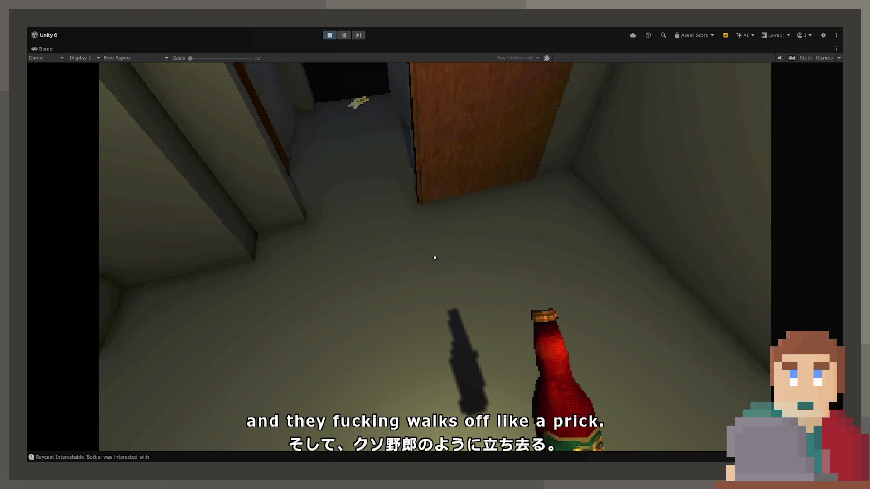
pyautogui.click(329, 35)
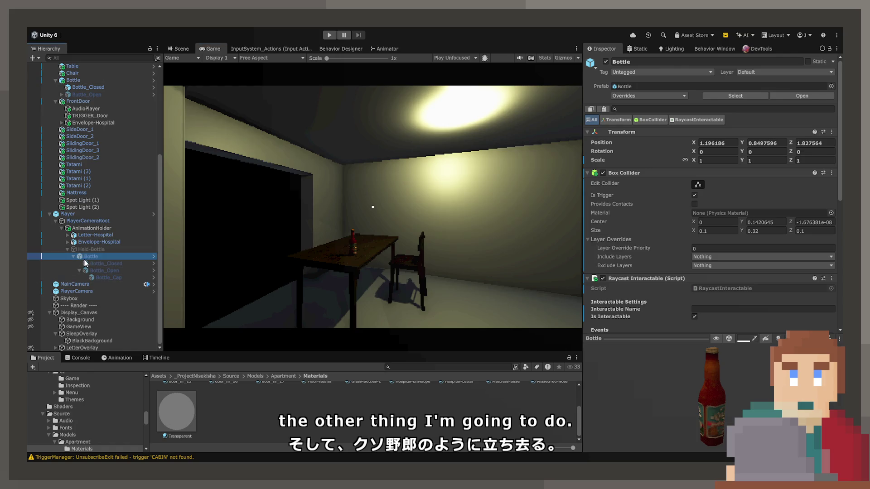
# Step: Set Mesh Renderer Cast Shadows to Off on Bottle_Closed and Bottle_Open
pyautogui.click(89, 264)
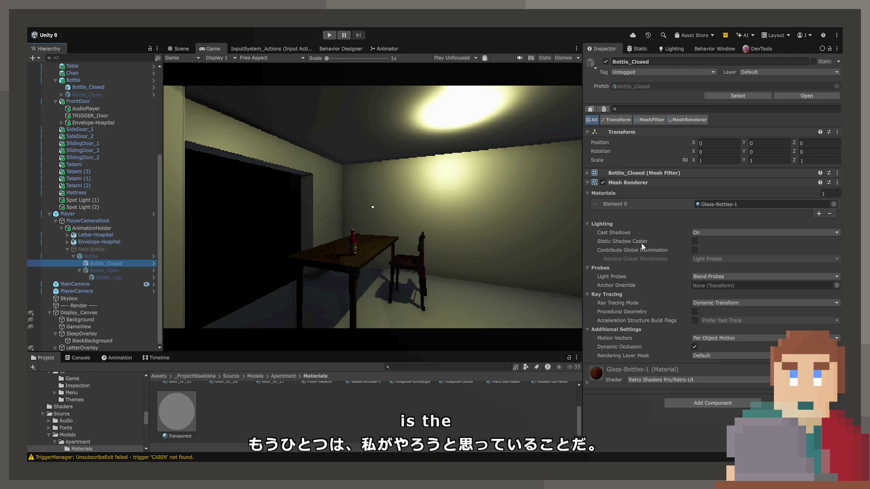
pyautogui.click(717, 235)
pyautogui.click(719, 245)
pyautogui.click(122, 269)
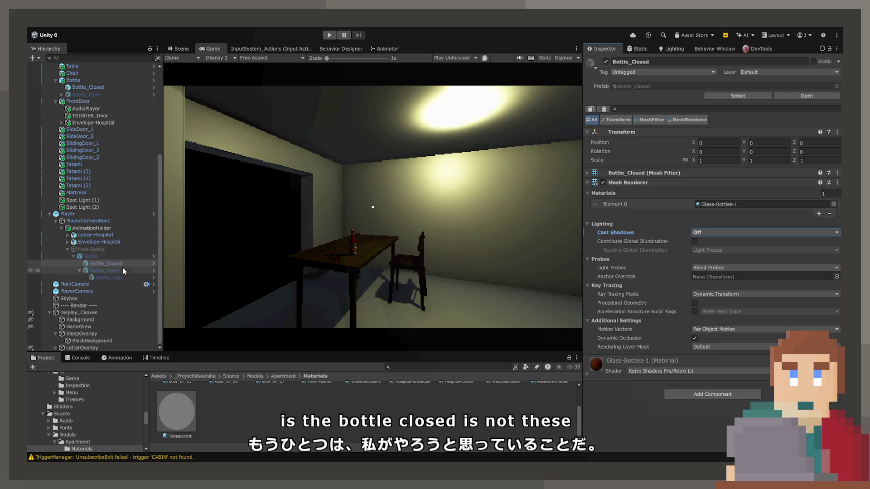
pyautogui.click(700, 232)
pyautogui.click(697, 247)
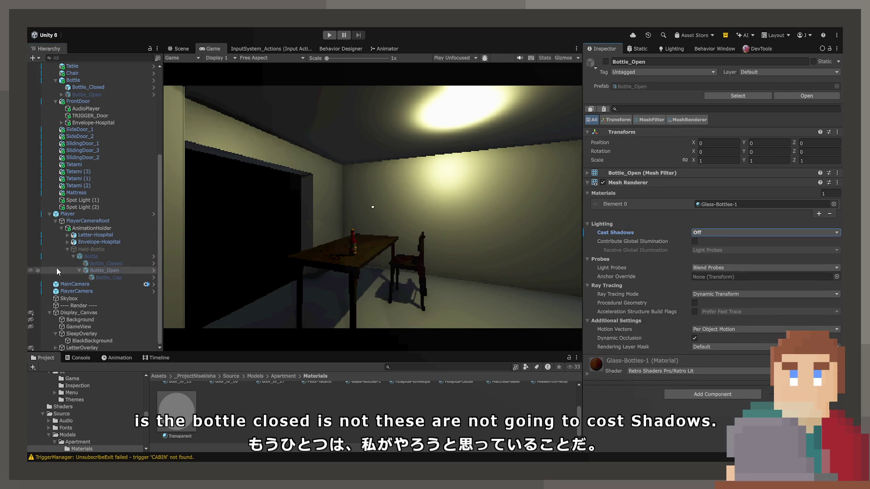
# Step: Set Cast Shadows to Off on Bottle_Cap and start play mode
pyautogui.click(109, 277)
pyautogui.click(725, 232)
pyautogui.click(728, 242)
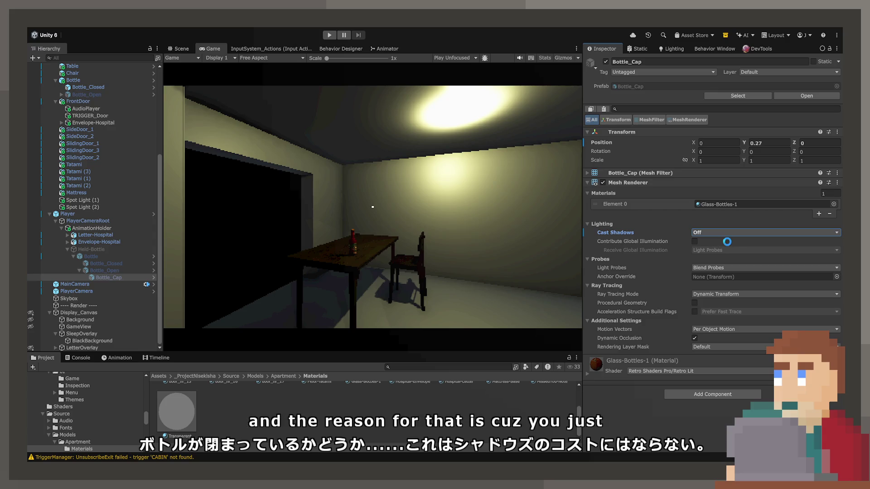
pyautogui.click(326, 38)
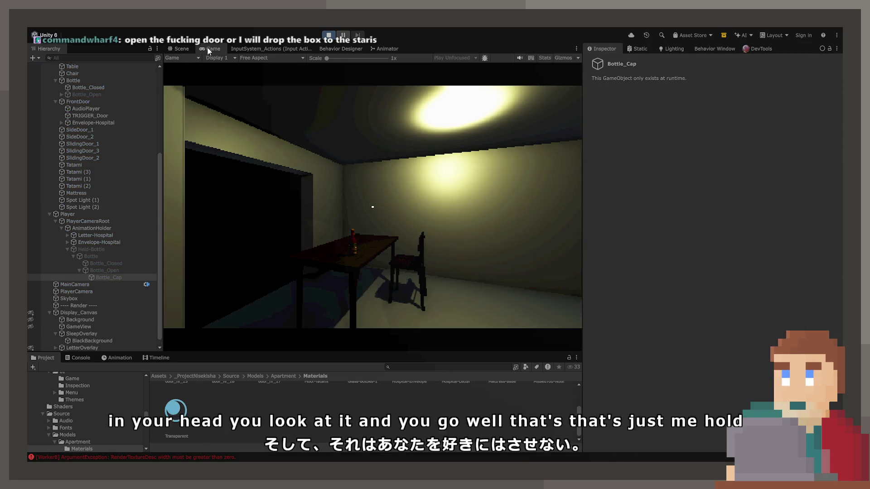
# Step: In the maximized Game view, pick up the bottle with E and walk into the tatami room
pyautogui.doubleClick(216, 47)
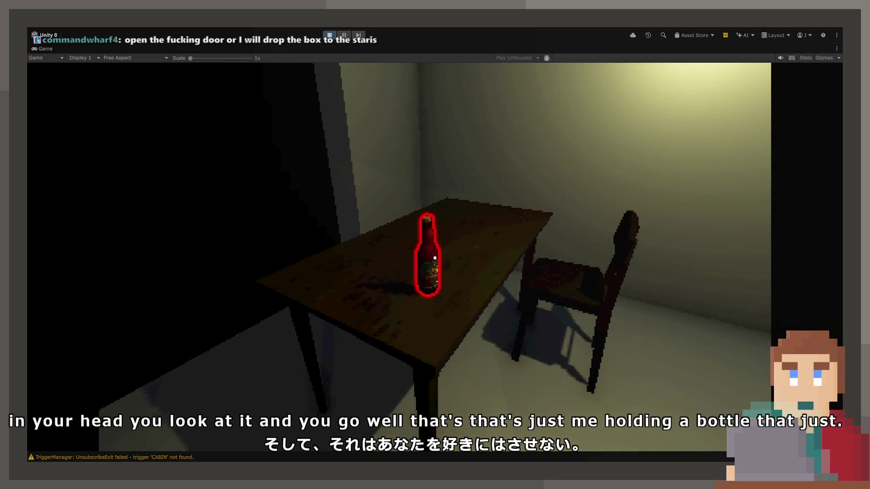
pyautogui.press('e')
pyautogui.press('w')
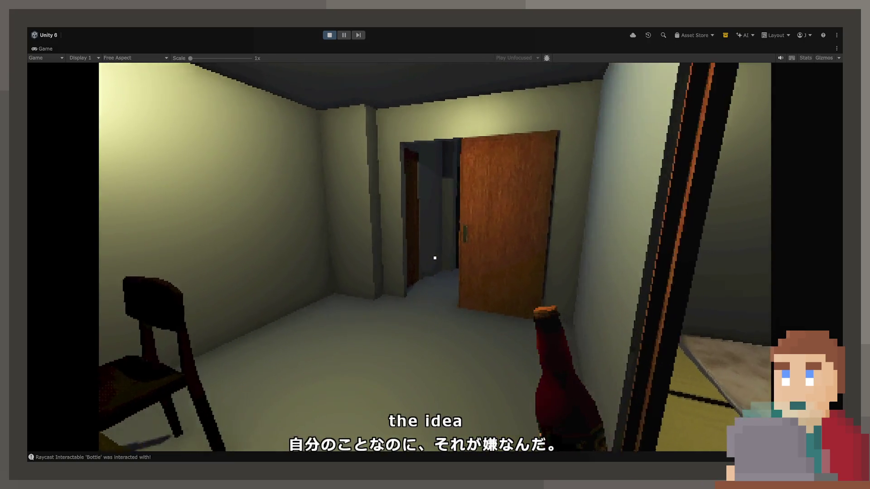
pyautogui.press('w')
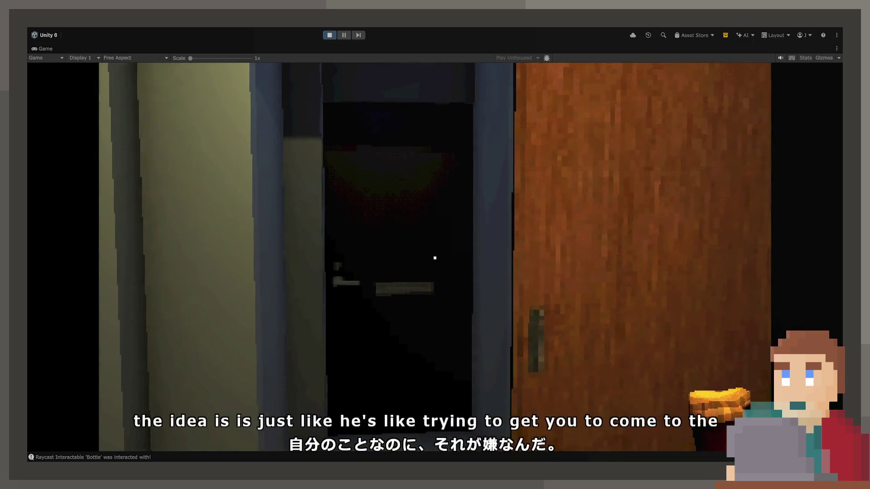
pyautogui.press('w')
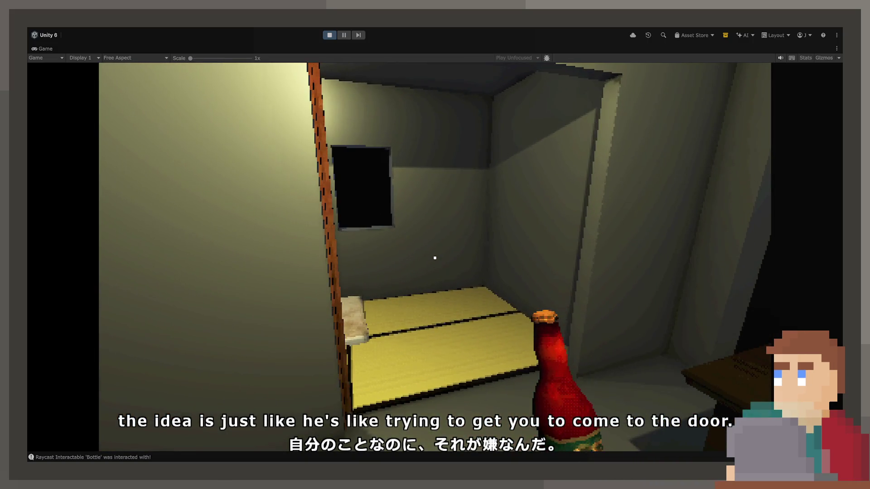
pyautogui.press('w')
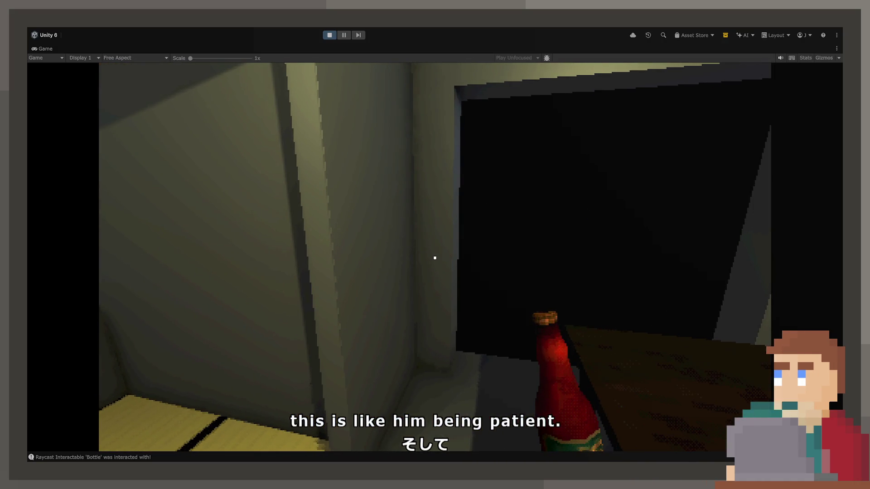
pyautogui.press('w')
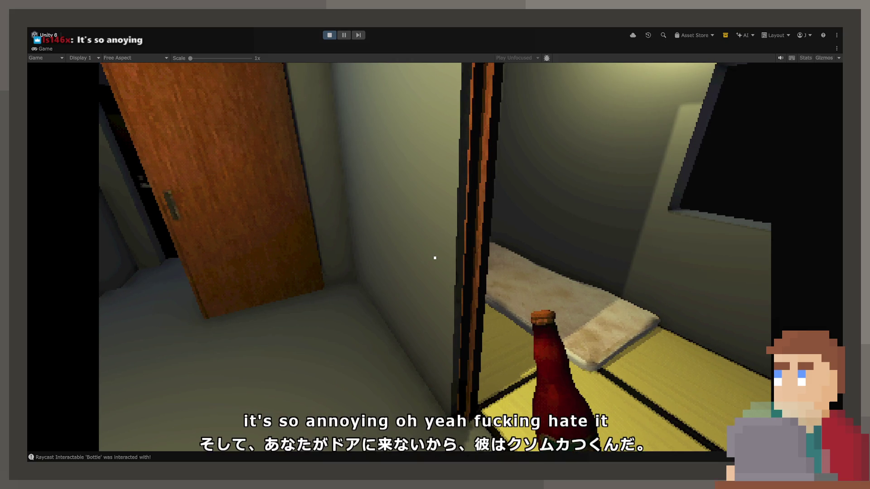
# Step: Carry the bottle back to the table room, moving around the table and doorway
pyautogui.press('w')
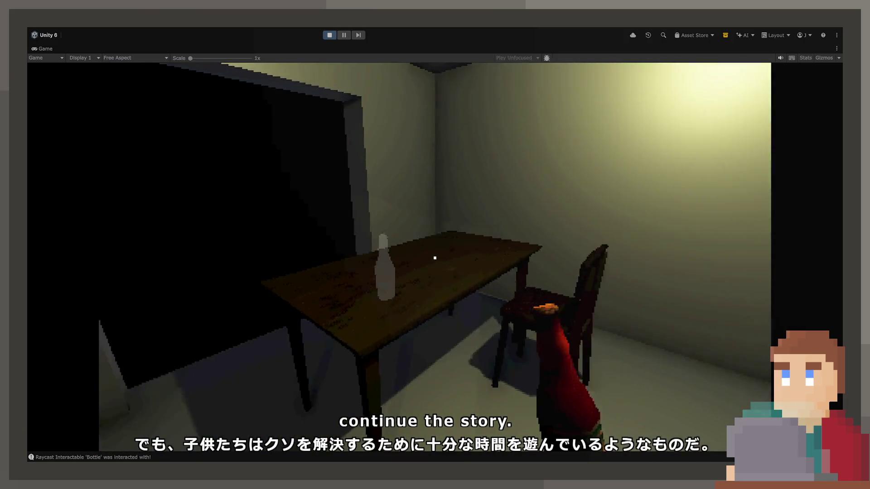
pyautogui.press('w')
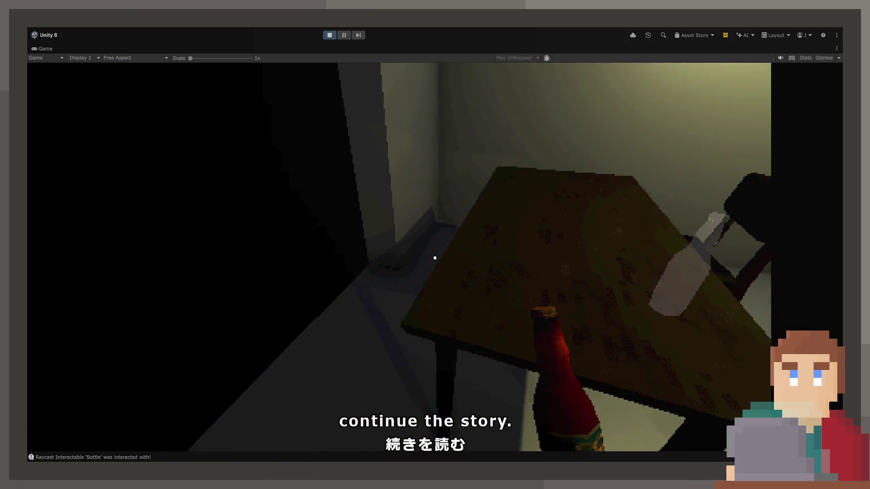
pyautogui.press('w')
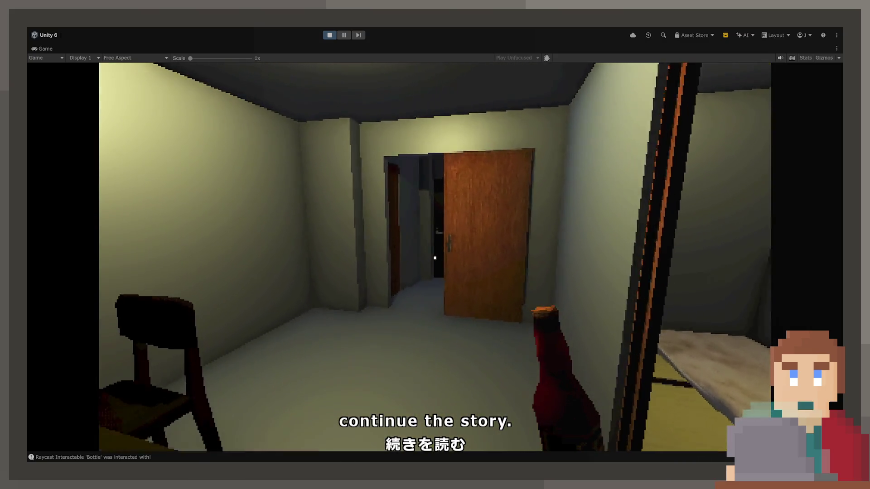
pyautogui.press('w')
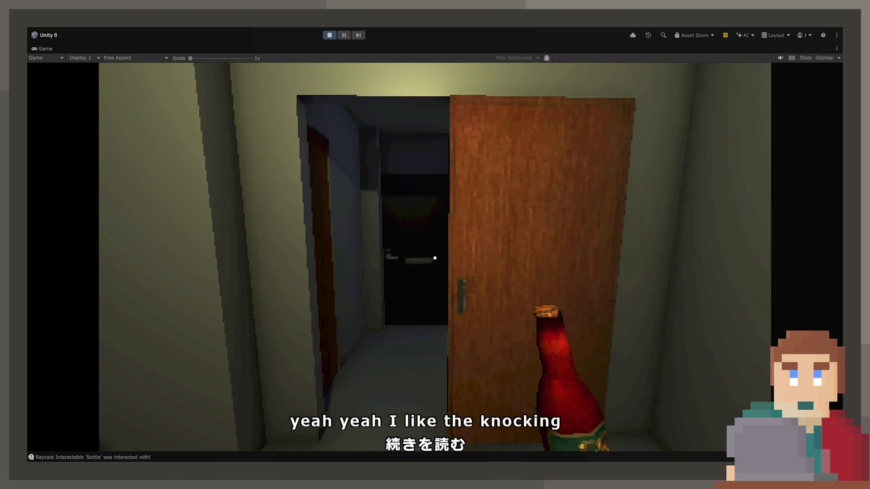
pyautogui.moveTo(434, 257)
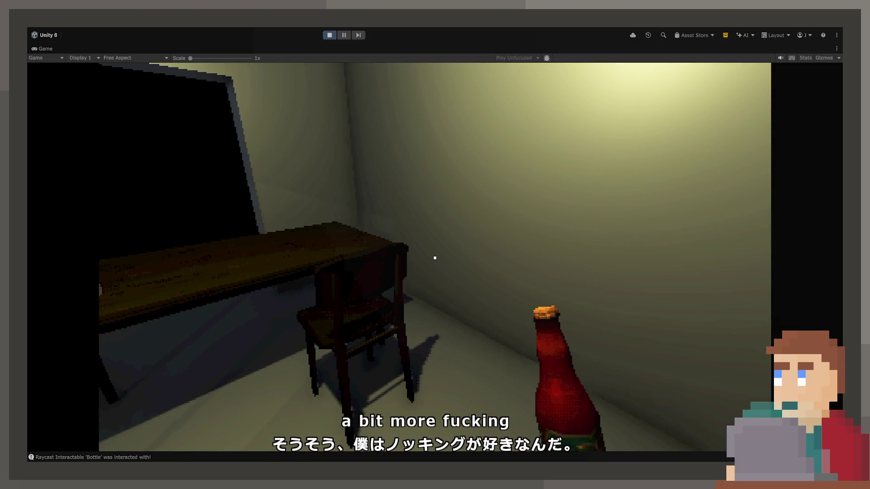
pyautogui.press('s')
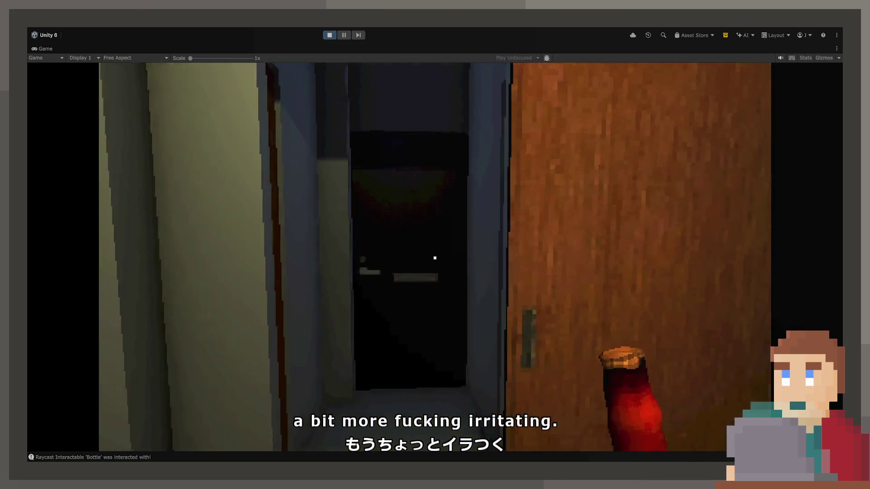
pyautogui.press('w')
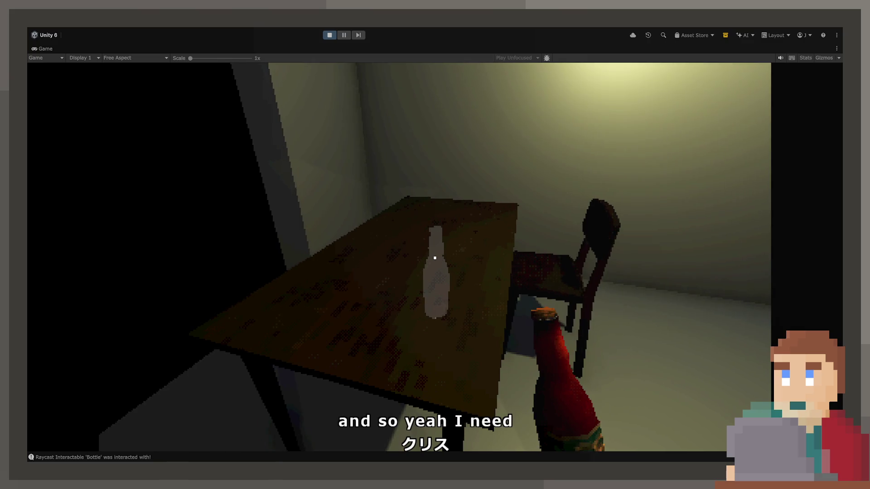
pyautogui.press('s')
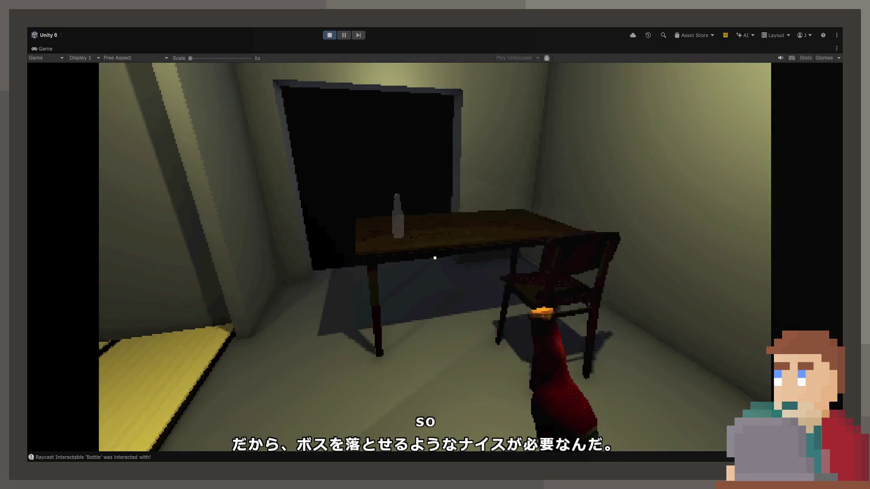
pyautogui.press('w')
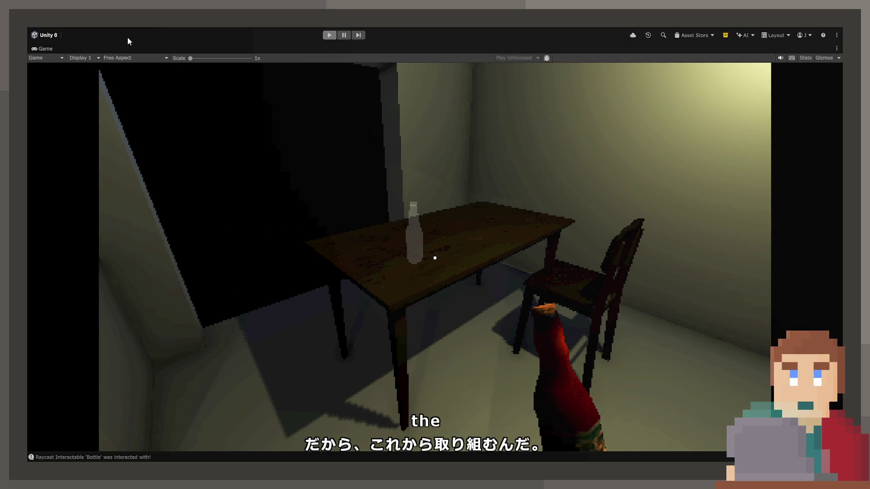
# Step: Stop the game and create a transition from the Drink state to BottlePop in the Animator
pyautogui.hotkey('ctrl', 'p')
pyautogui.click(380, 49)
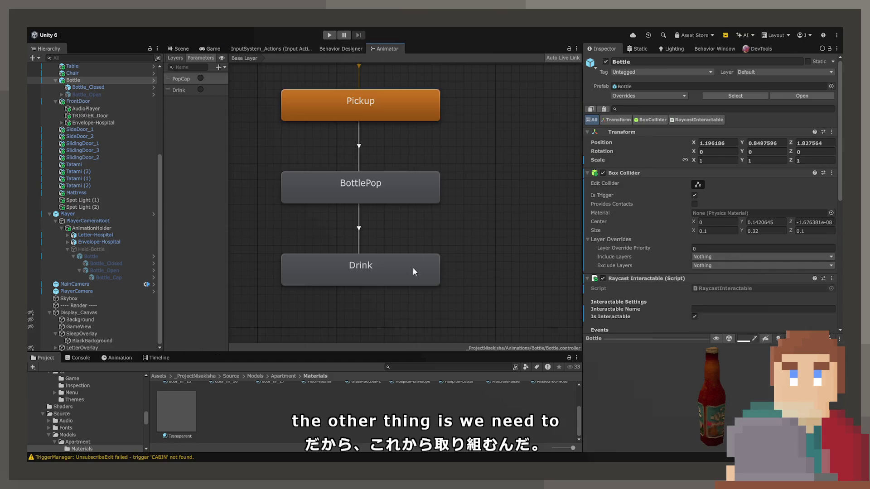
pyautogui.click(383, 265)
pyautogui.rightClick(403, 270)
pyautogui.click(388, 187)
# Step: Add a new Trigger parameter named DrinkCancel
pyautogui.click(224, 69)
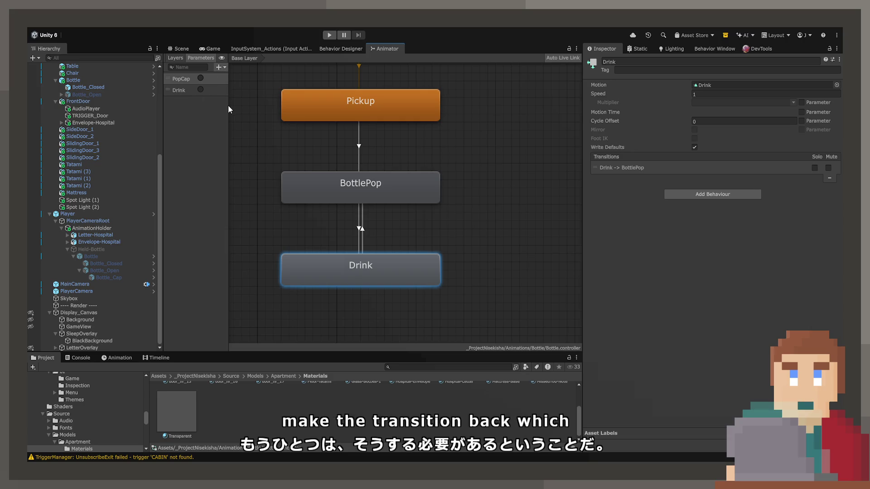
pyautogui.click(228, 105)
pyautogui.write('DrinkCand')
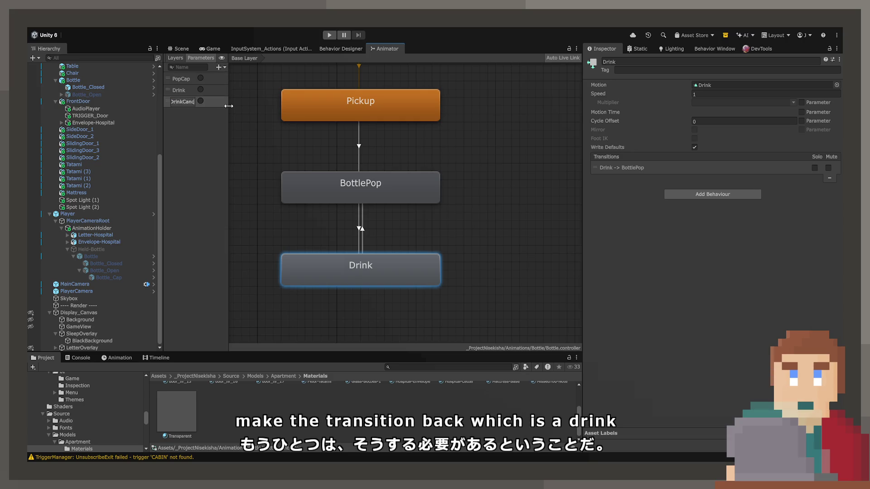
pyautogui.press('Return')
# Step: Disable Has Exit Time on the Drink→BottlePop transition and adjust its duration
pyautogui.click(365, 229)
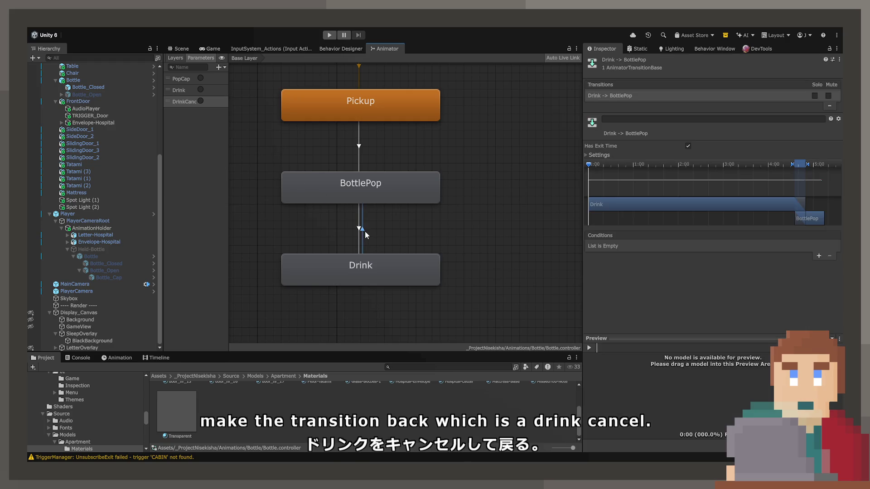
pyautogui.click(687, 146)
pyautogui.click(603, 155)
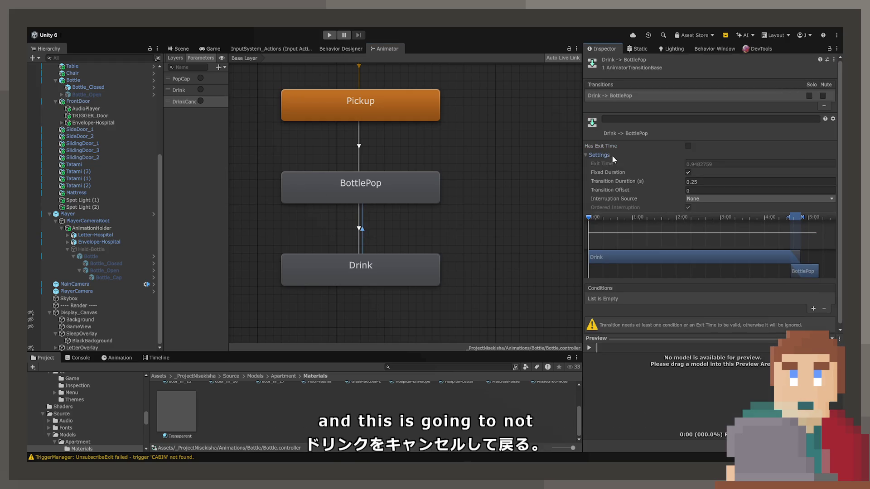
pyautogui.click(697, 181)
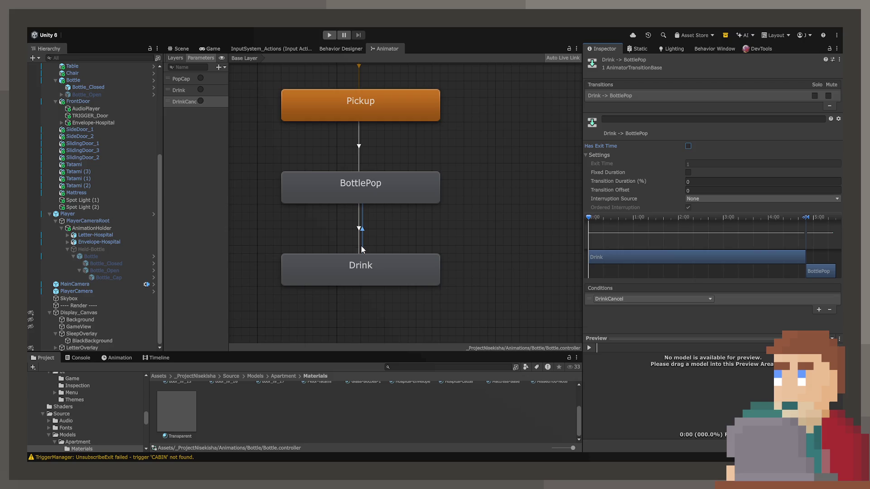
# Step: Compare the Drink→BottlePop and BottlePop→Drink transitions, then select the Held-Bottle object
pyautogui.click(360, 239)
pyautogui.click(360, 235)
pyautogui.click(359, 235)
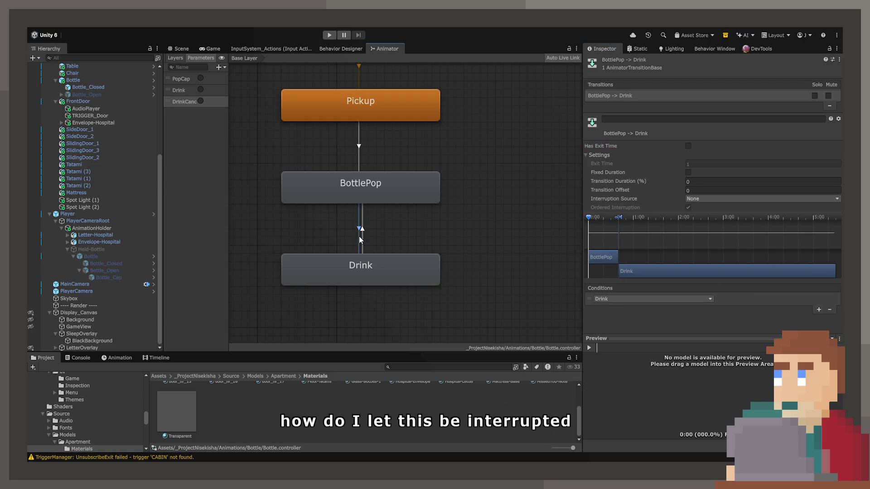
pyautogui.click(365, 231)
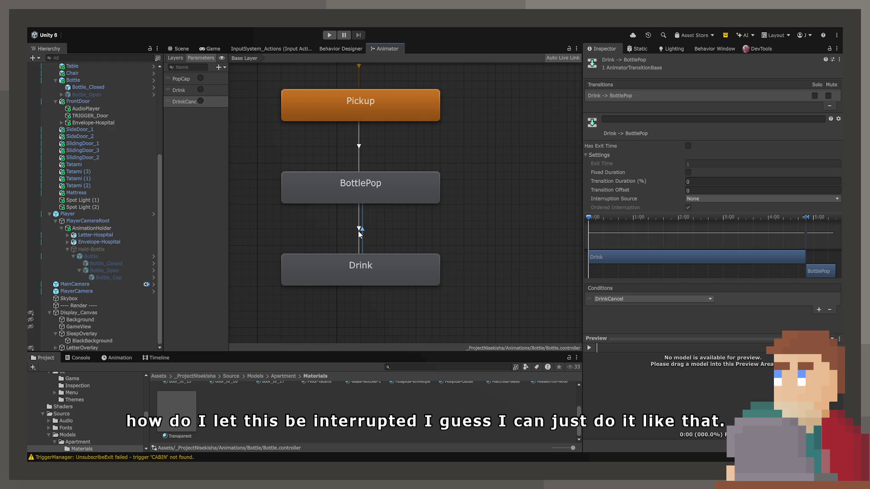
pyautogui.click(357, 230)
pyautogui.click(362, 232)
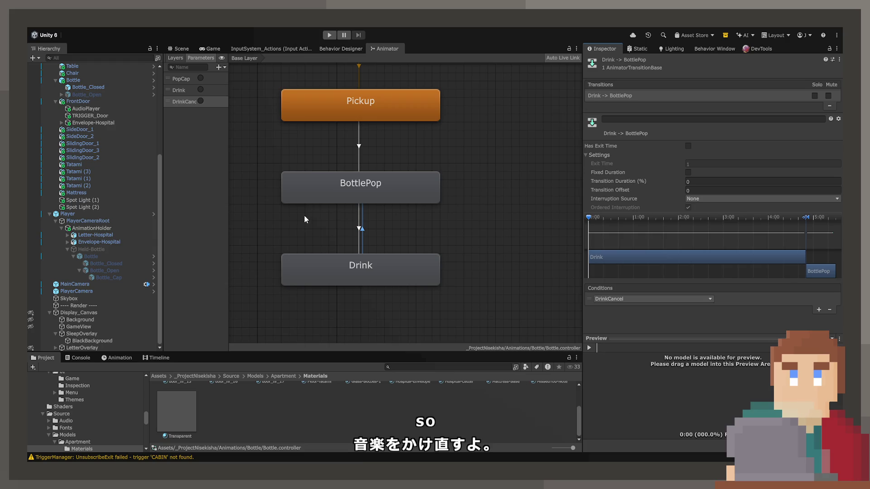
pyautogui.scroll(-5, 318, 272)
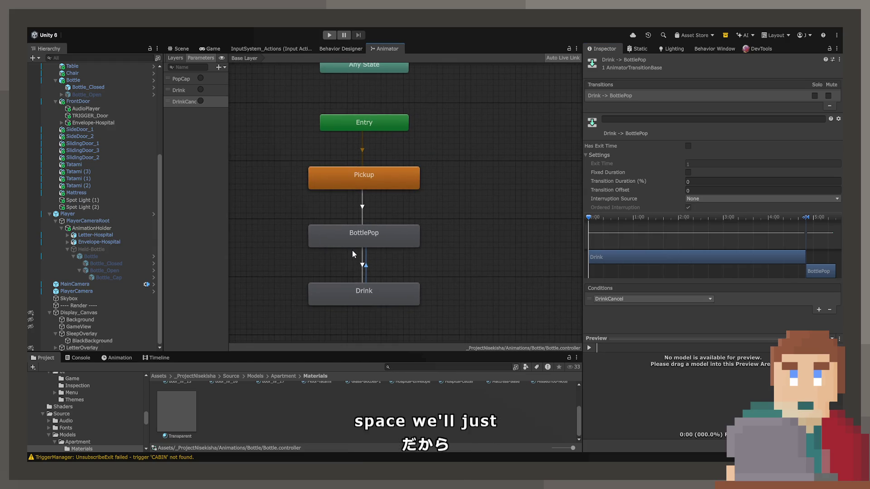
pyautogui.click(109, 250)
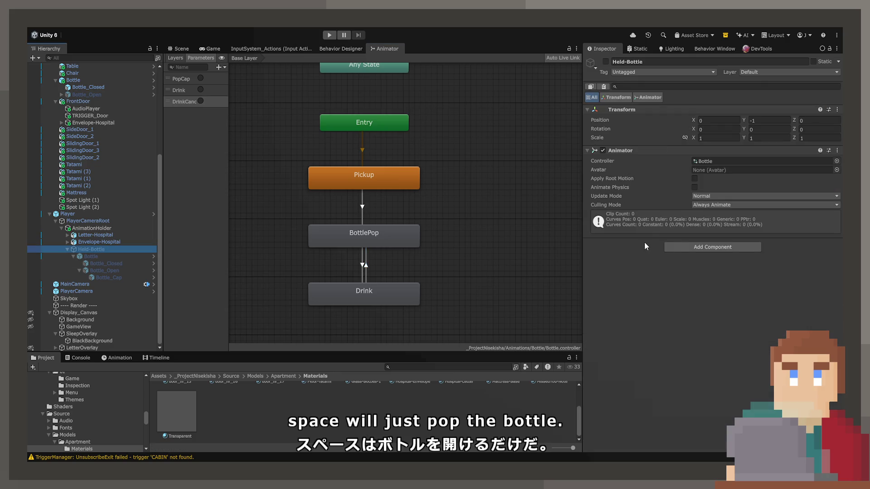
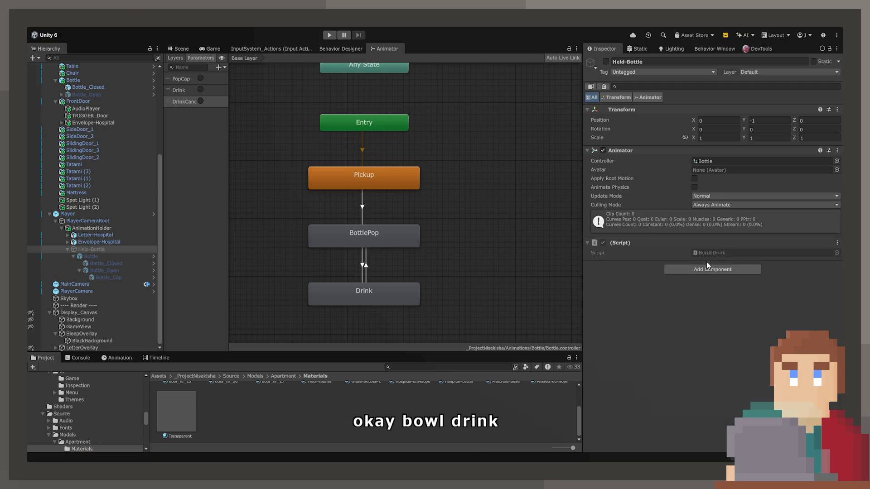
# Step: Locate the BottleDrink script asset from the Held-Bottle Inspector's Script field
pyautogui.click(710, 252)
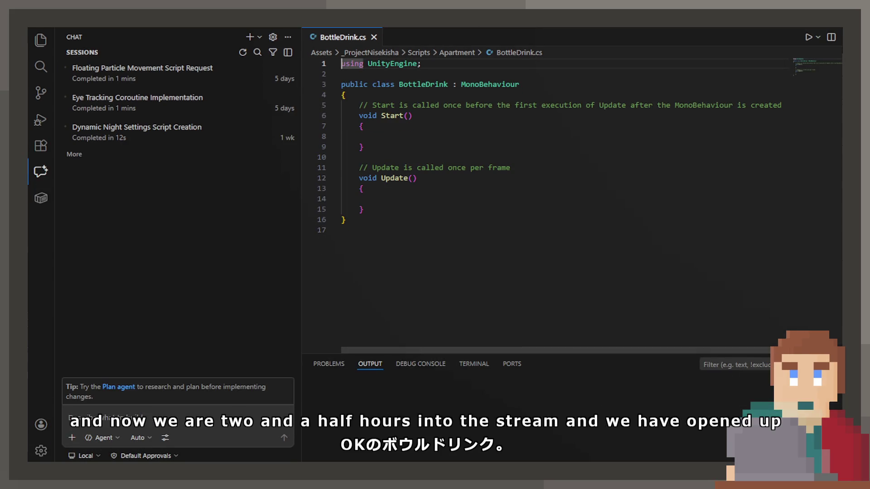
# Step: Show the project file tree, shrink the editor zoom one step, and review BottleDrink.cs
pyautogui.click(40, 40)
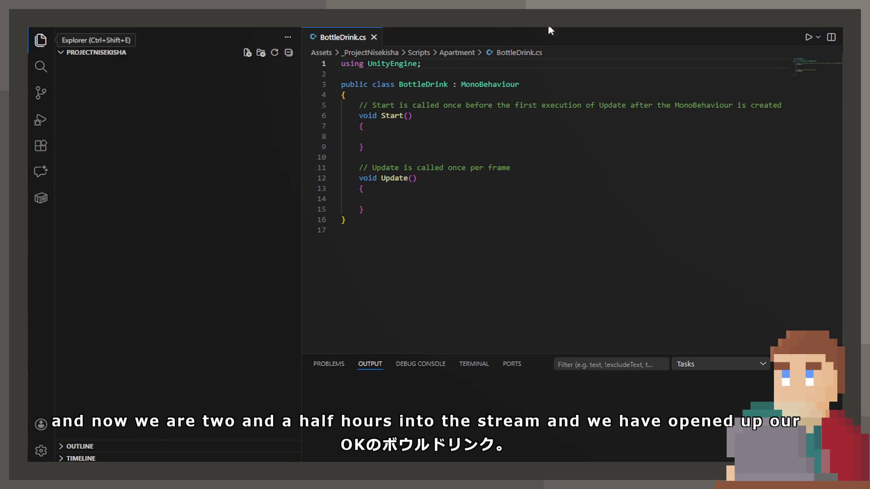
pyautogui.hotkey('ctrl', '-')
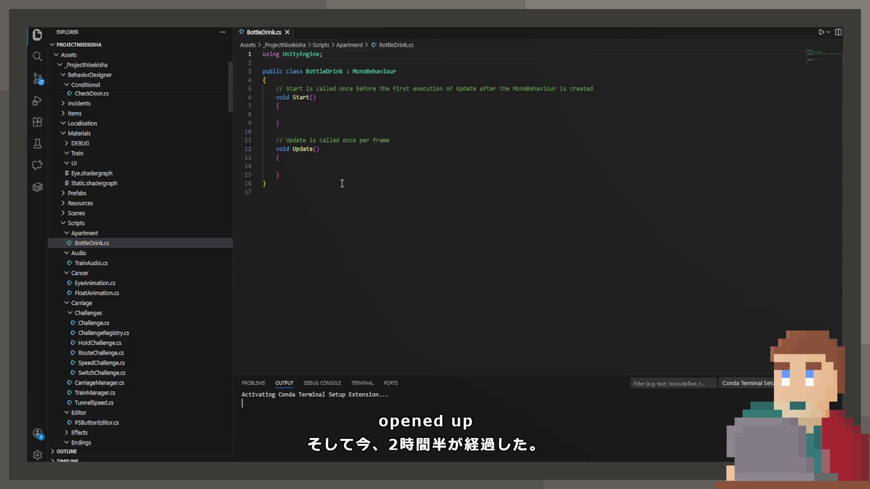
pyautogui.click(333, 180)
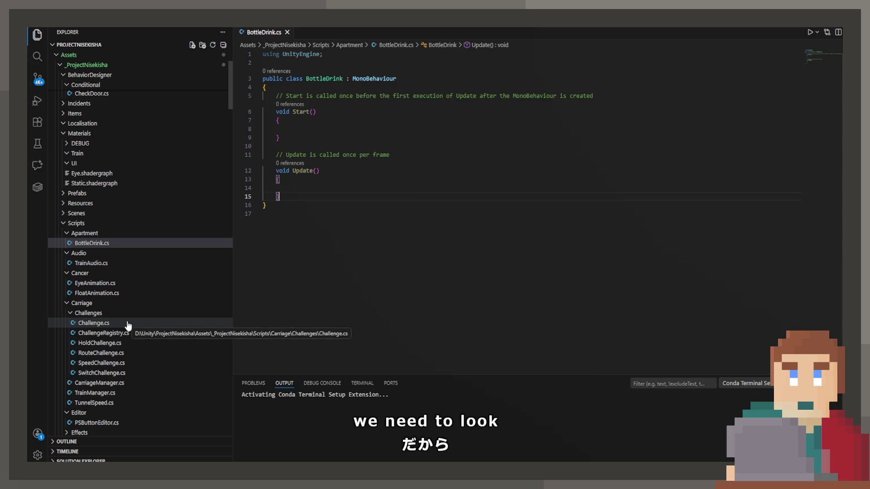
pyautogui.scroll(-2, 128, 324)
pyautogui.scroll(-8, 128, 326)
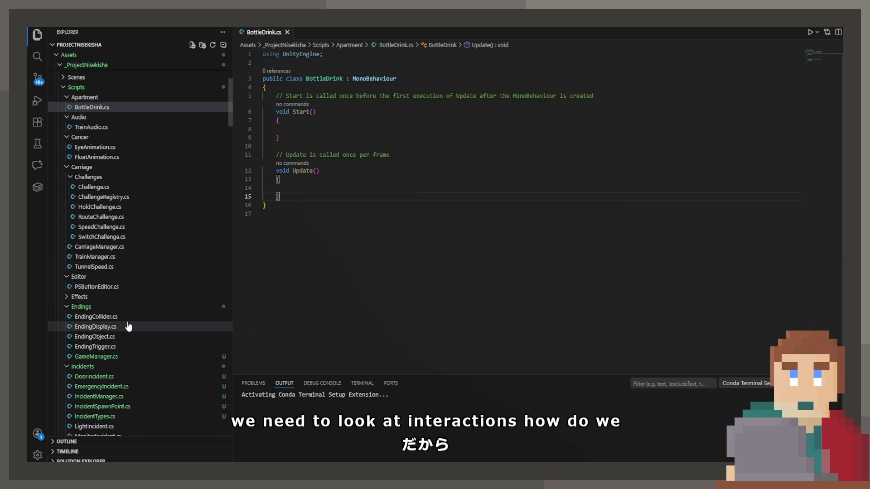
pyautogui.scroll(-3, 129, 327)
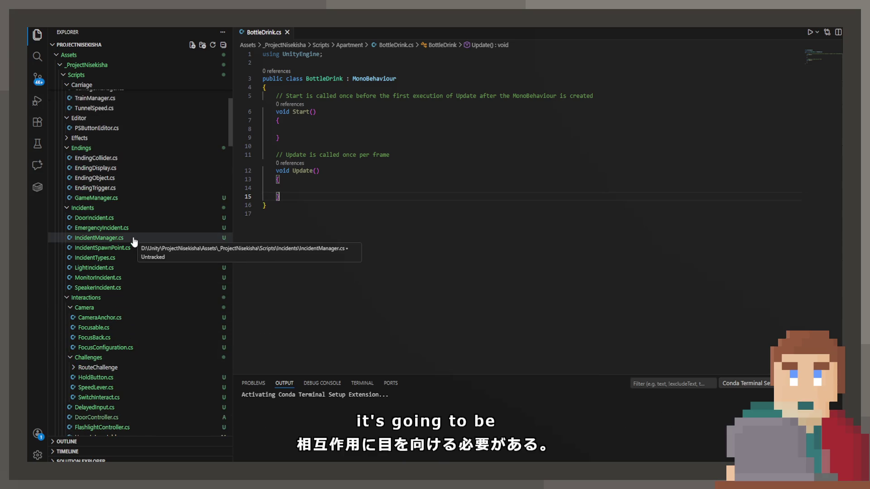
pyautogui.scroll(5, 134, 243)
pyautogui.scroll(2, 134, 242)
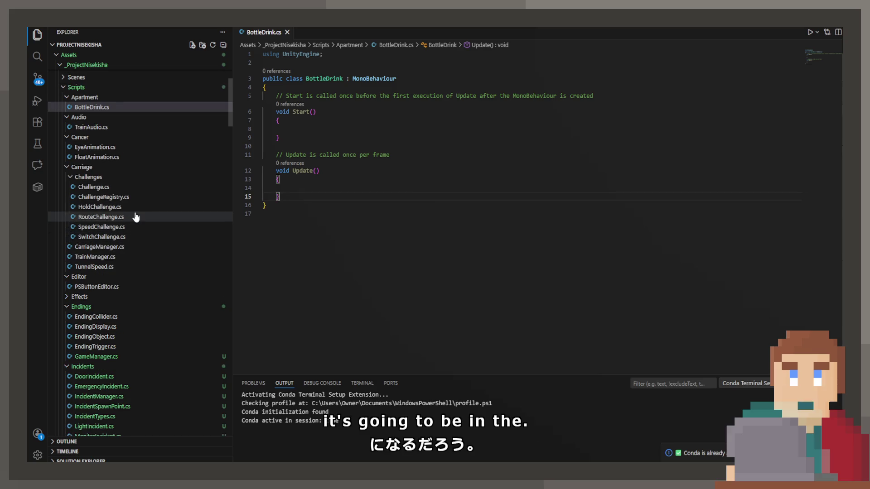
# Step: Open HoldChallenge.cs from the Scripts folder and read through it
pyautogui.click(138, 207)
pyautogui.scroll(-5, 413, 212)
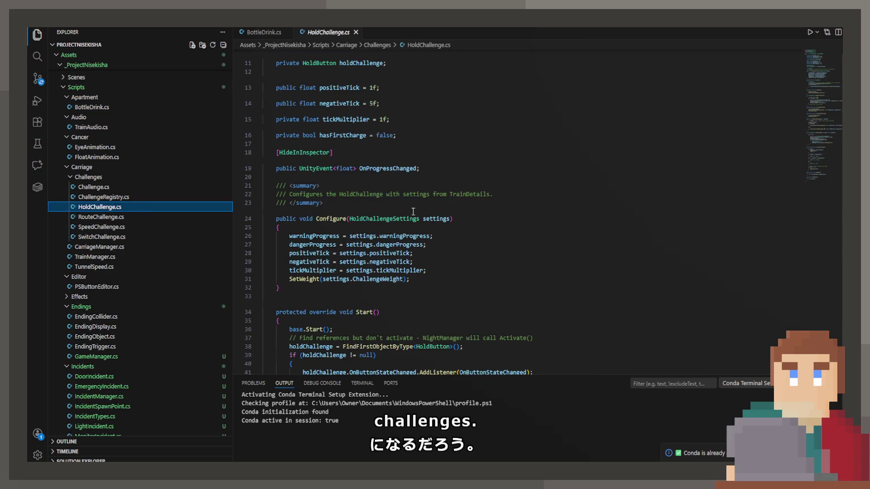
pyautogui.scroll(-10, 413, 212)
pyautogui.scroll(-7, 404, 199)
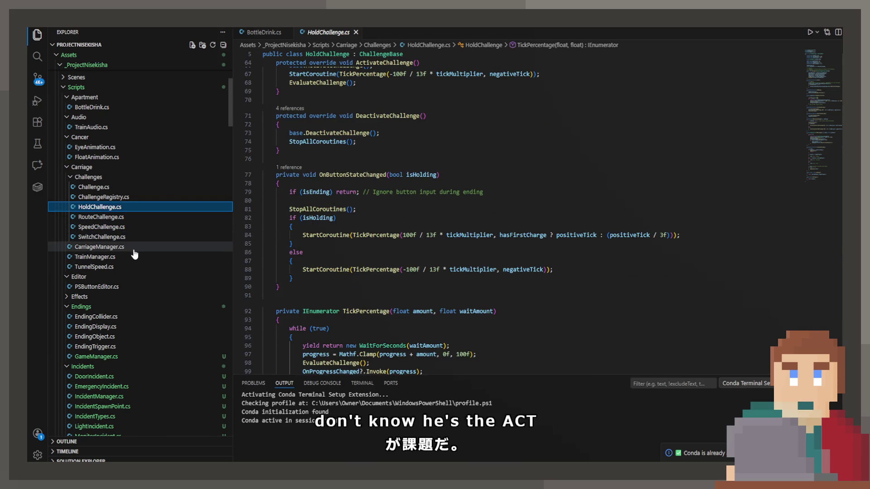
pyautogui.scroll(-2, 127, 240)
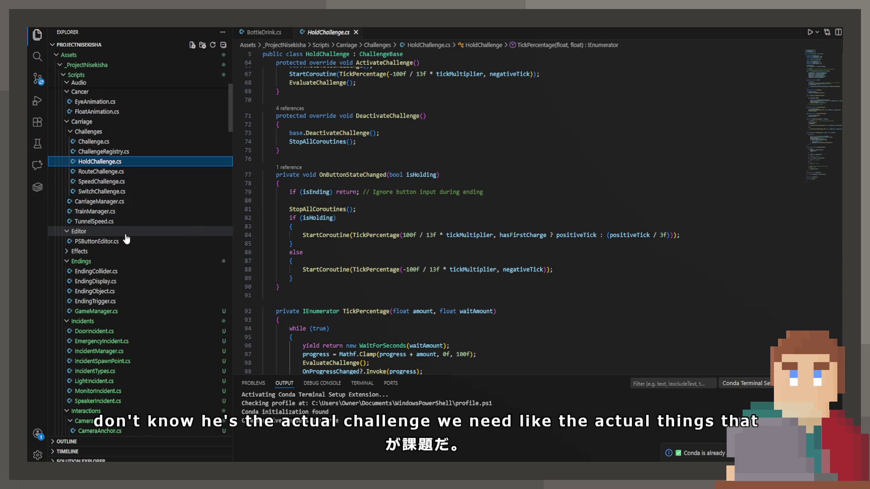
pyautogui.scroll(-5, 120, 237)
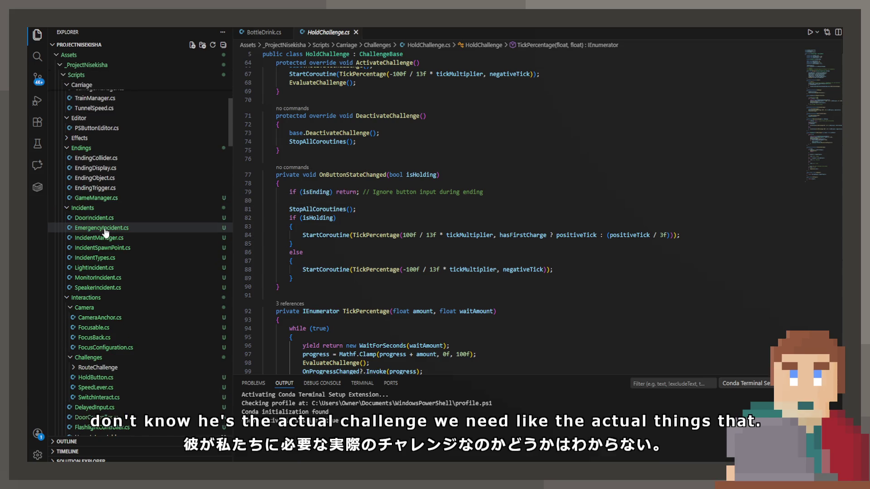
pyautogui.scroll(-1, 127, 254)
pyautogui.scroll(-2, 121, 295)
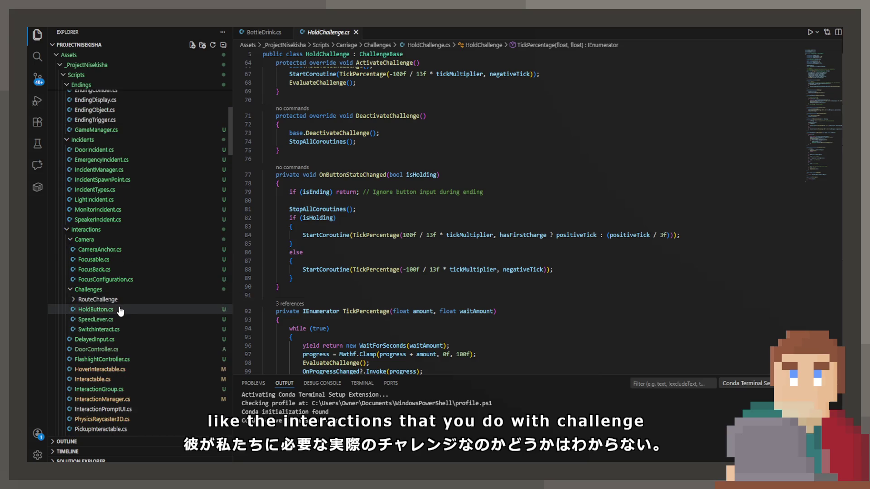
# Step: Open HoldButton.cs, select its hold-input field declarations on lines 8–10, and return to BottleDrink.cs
pyautogui.click(120, 309)
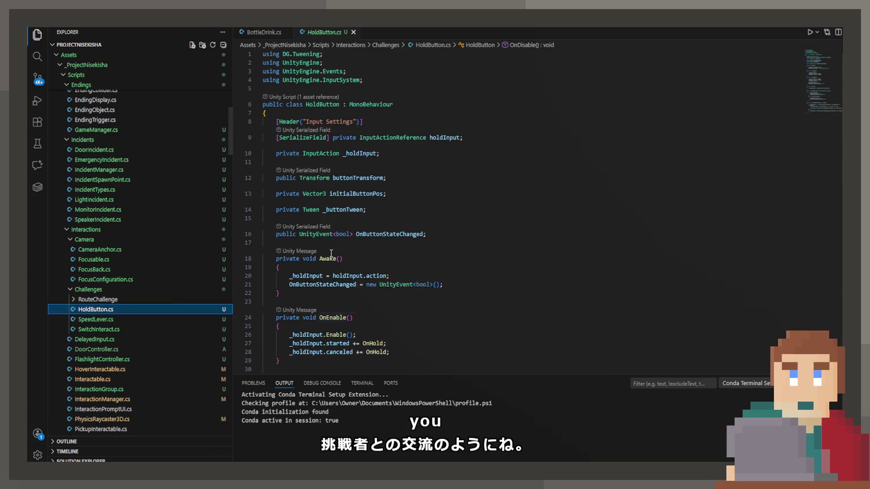
pyautogui.click(248, 153)
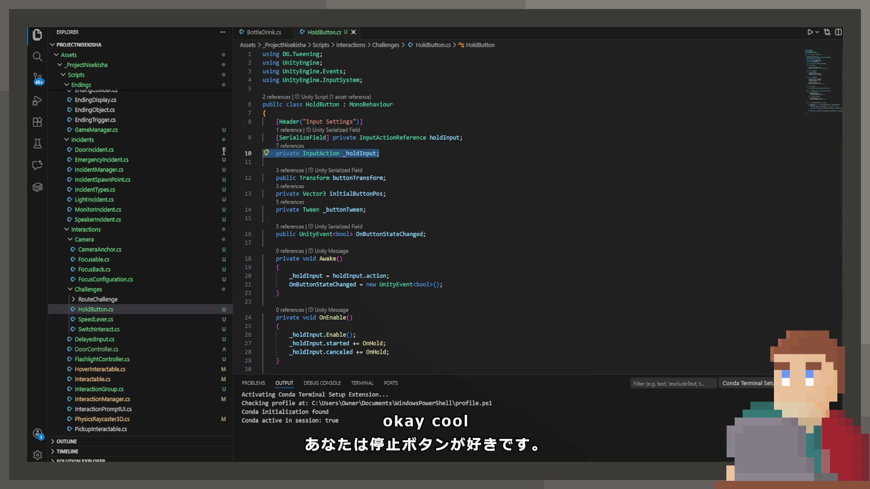
pyautogui.moveTo(224, 151); pyautogui.dragTo(225, 125)
pyautogui.hotkey('ctrl', 'c')
pyautogui.hotkey('ctrl', 'Tab')
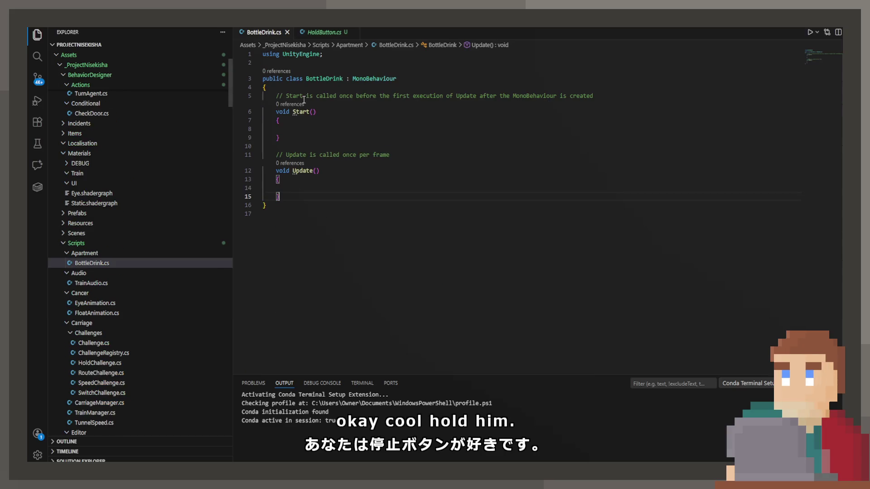
# Step: Paste the hold-input fields over the placeholder comment, accept an Awake method, and add using UnityEngine.InputSystem
pyautogui.tripleClick(644, 95)
pyautogui.hotkey('ctrl', 'v')
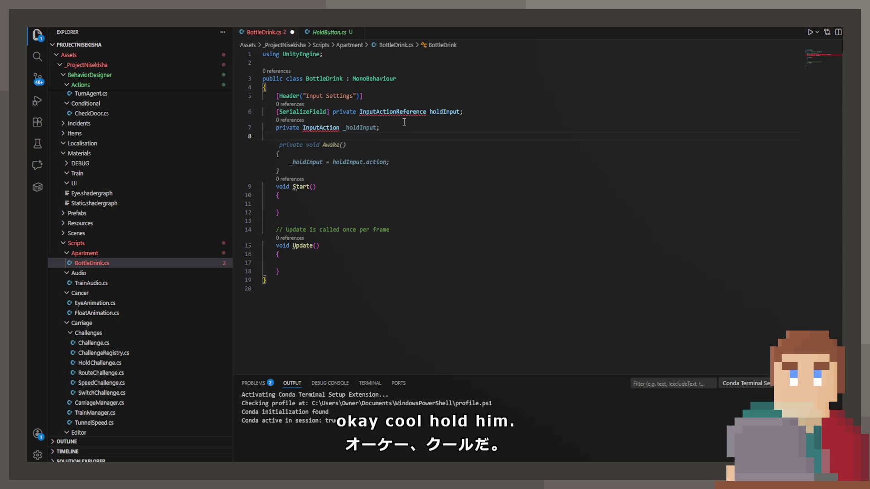
pyautogui.press('Tab')
pyautogui.hotkey('ctrl', 's')
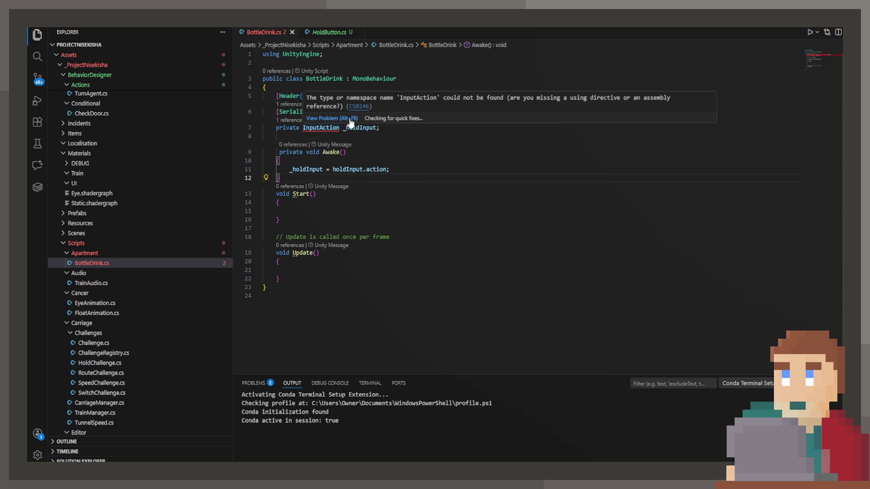
pyautogui.click(387, 120)
pyautogui.click(379, 141)
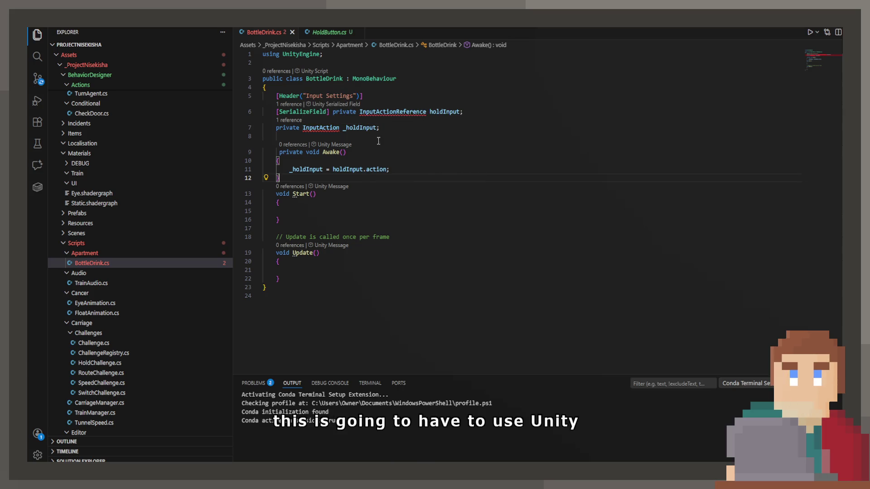
# Step: Delete the Start and Update methods, checking HoldButton.cs for reference
pyautogui.click(336, 212)
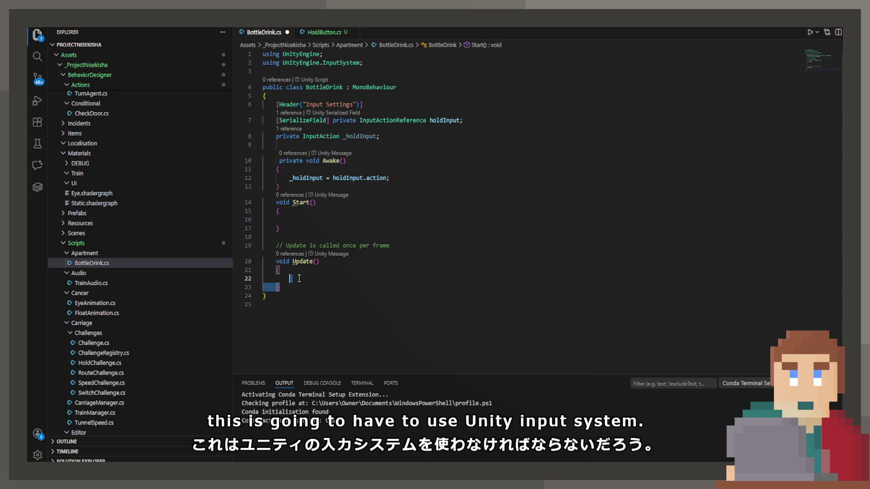
pyautogui.moveTo(299, 287); pyautogui.dragTo(276, 202)
pyautogui.press('BackSpace')
pyautogui.click(324, 31)
pyautogui.scroll(-3, 324, 209)
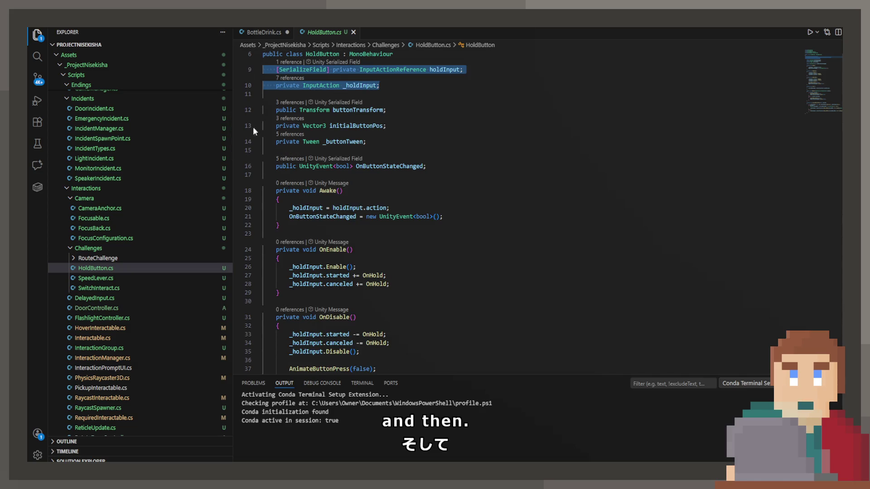
pyautogui.click(258, 35)
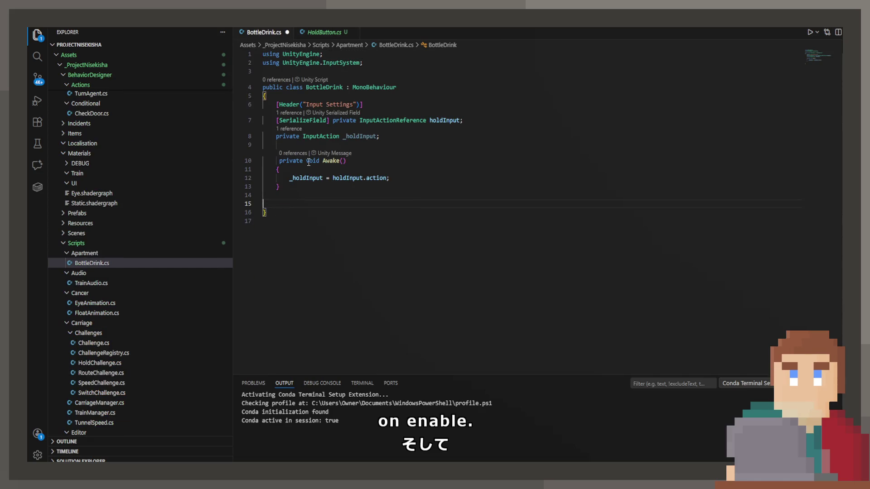
pyautogui.press('Up')
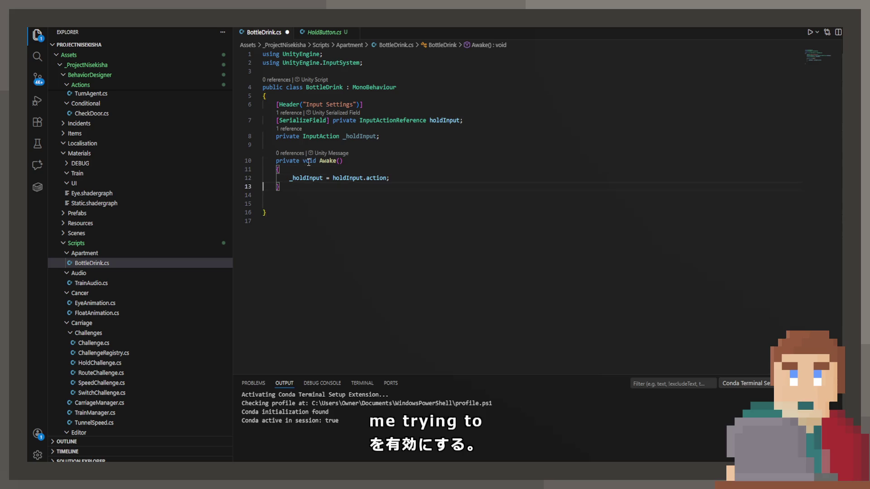
pyautogui.press('Down')
pyautogui.press('Down')
pyautogui.press('Down')
# Step: Add Copilot-suggested OnEnable, OnDisable and OnHold handler methods after Awake, and save
pyautogui.write('private void')
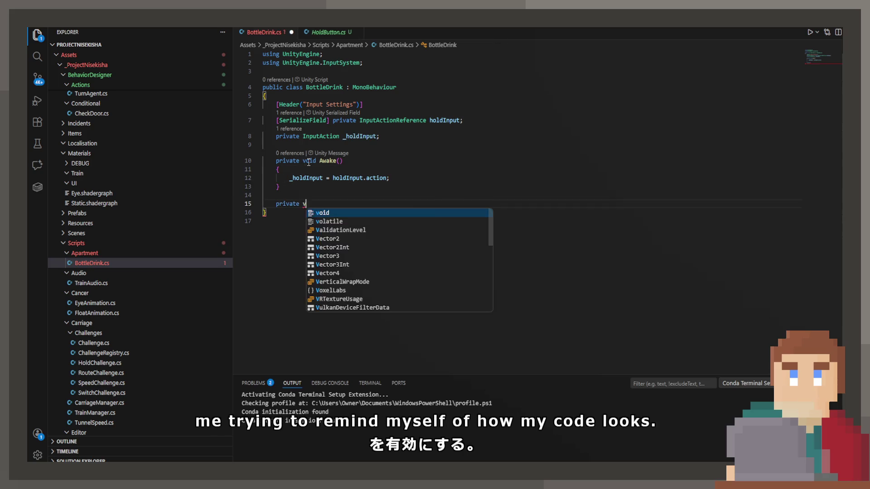
pyautogui.press('Tab')
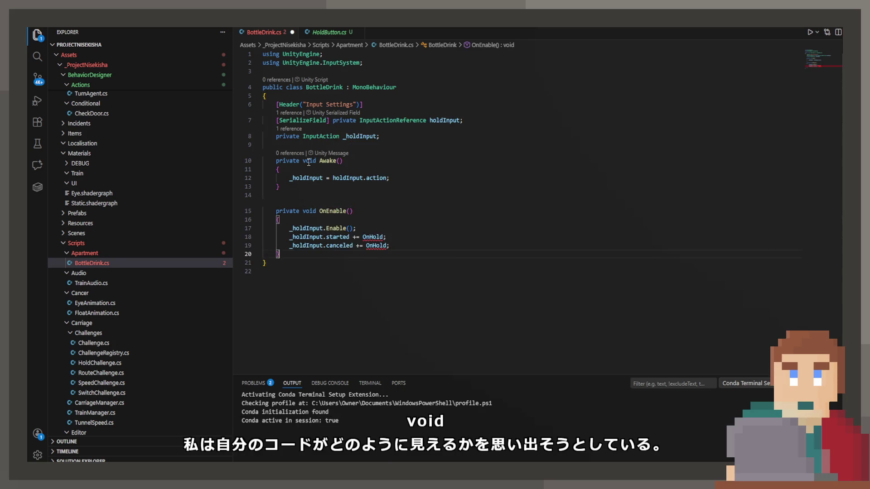
pyautogui.press('Return')
pyautogui.press('Return')
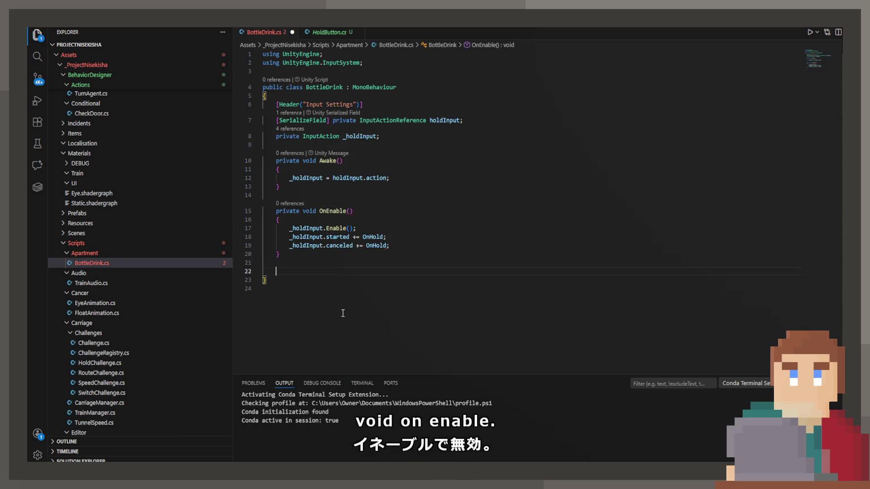
pyautogui.press('Tab')
pyautogui.press('Return')
pyautogui.press('Return')
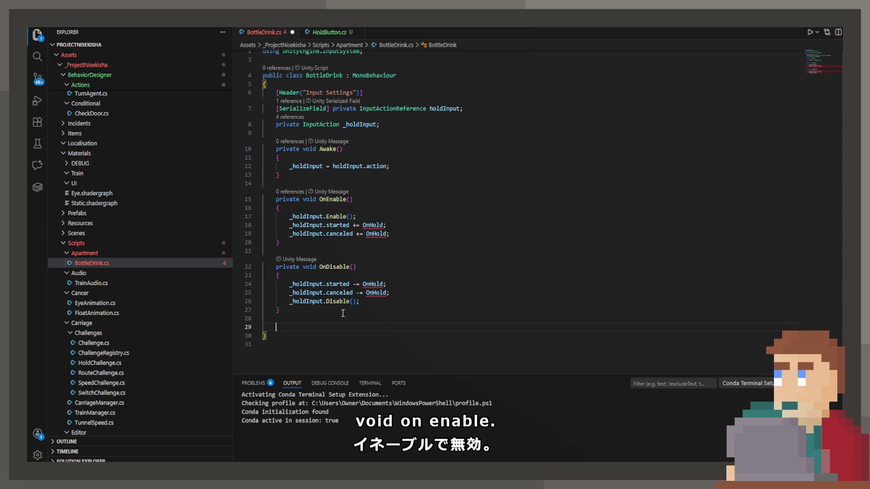
pyautogui.write('pr')
pyautogui.press('Tab')
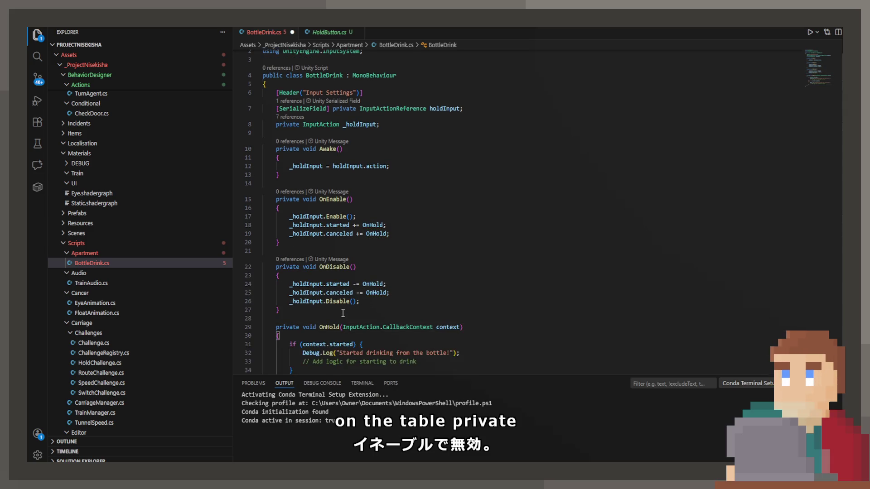
pyautogui.press('Tab')
pyautogui.hotkey('ctrl', 's')
pyautogui.scroll(-4, 343, 313)
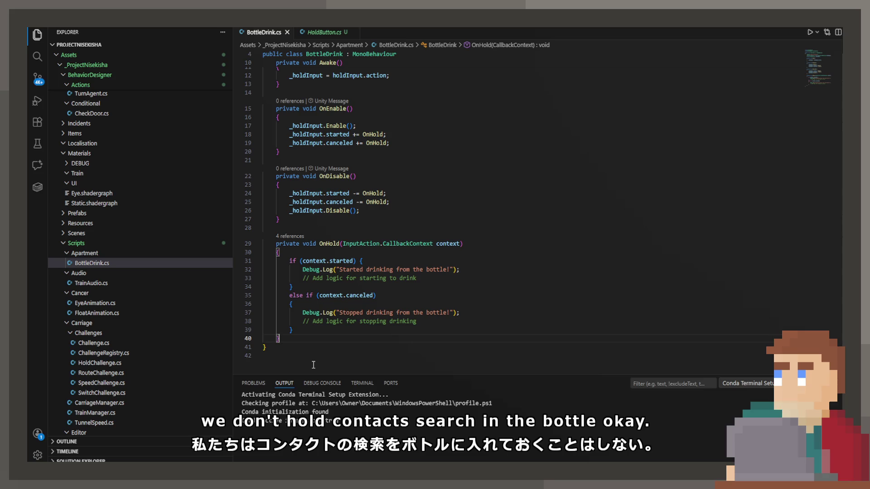
pyautogui.scroll(5, 342, 291)
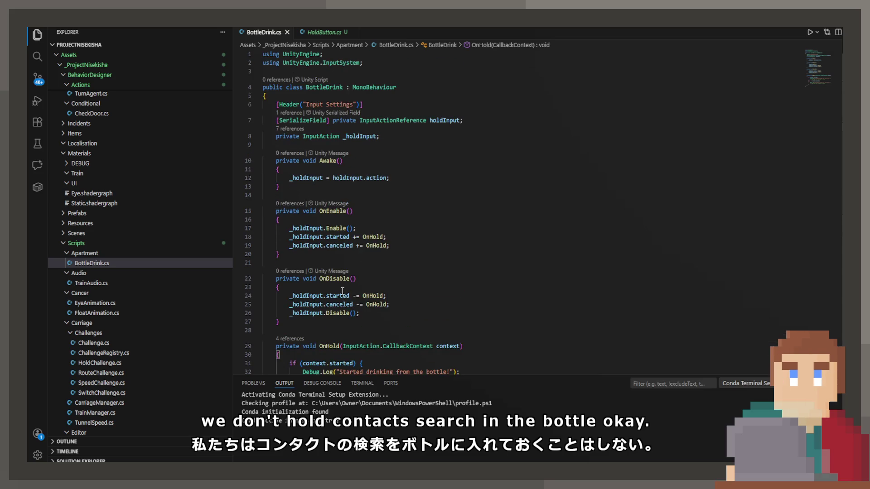
pyautogui.click(417, 145)
# Step: Add a private Animator _animator field, briefly trying and then removing a [SerializeField] attribute
pyautogui.press('Return')
pyautogui.press('Return')
pyautogui.write('private bool')
pyautogui.press('BackSpace')
pyautogui.press('BackSpace')
pyautogui.press('BackSpace')
pyautogui.write('Animator ')
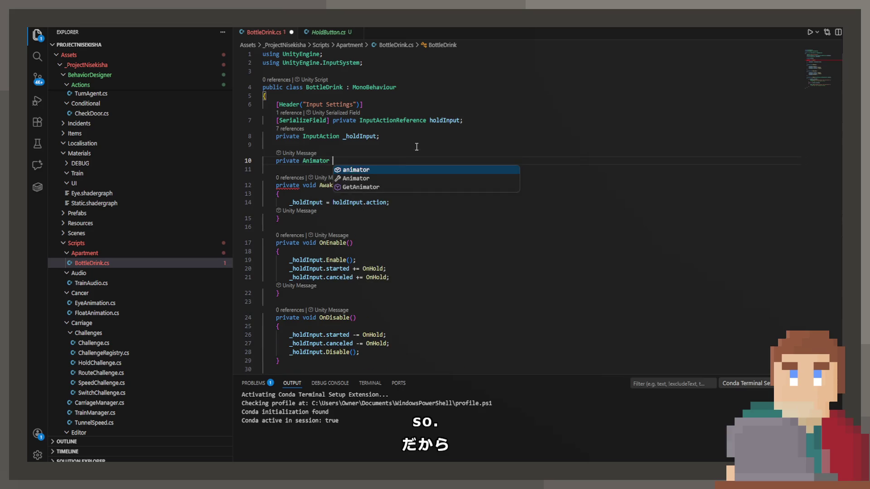
pyautogui.write('_animator;')
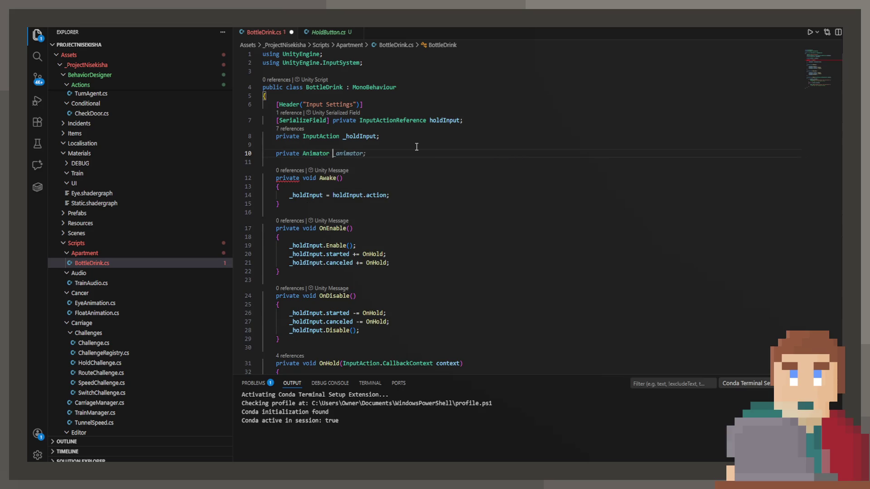
pyautogui.hotkey('ctrl', 'shift', 'Return')
pyautogui.write('[Se')
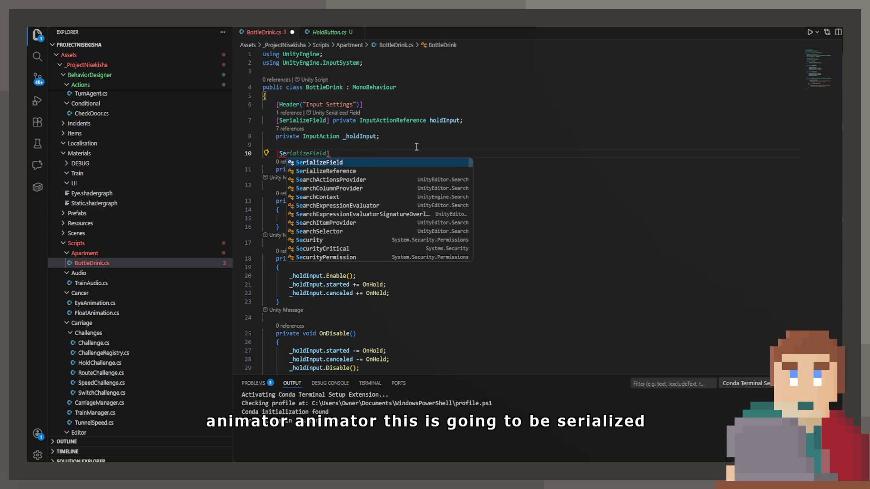
pyautogui.press('Tab')
pyautogui.write(']')
pyautogui.hotkey('ctrl', 's')
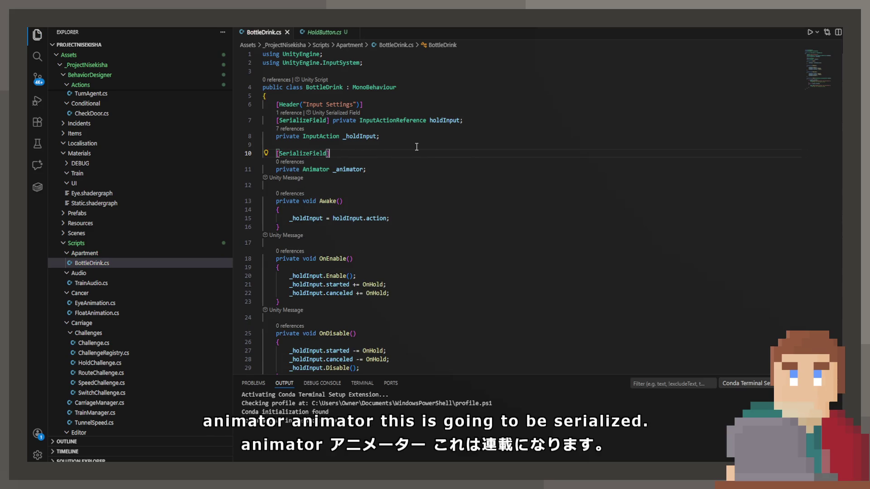
pyautogui.press('BackSpace')
pyautogui.press('BackSpace')
pyautogui.press('BackSpace')
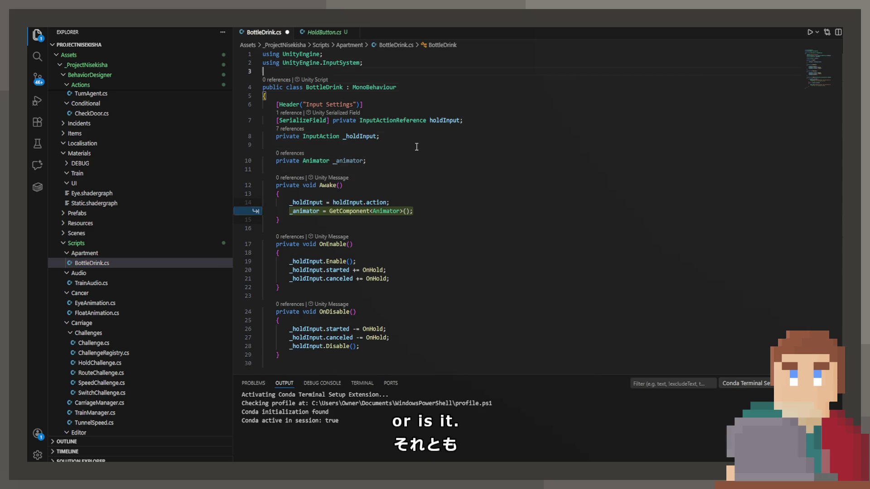
pyautogui.press('Down')
# Step: Add [RequireComponent(typeof(Animator))] above the class and assign _animator = GetComponent<Animator>() in Awake
pyautogui.press('Return')
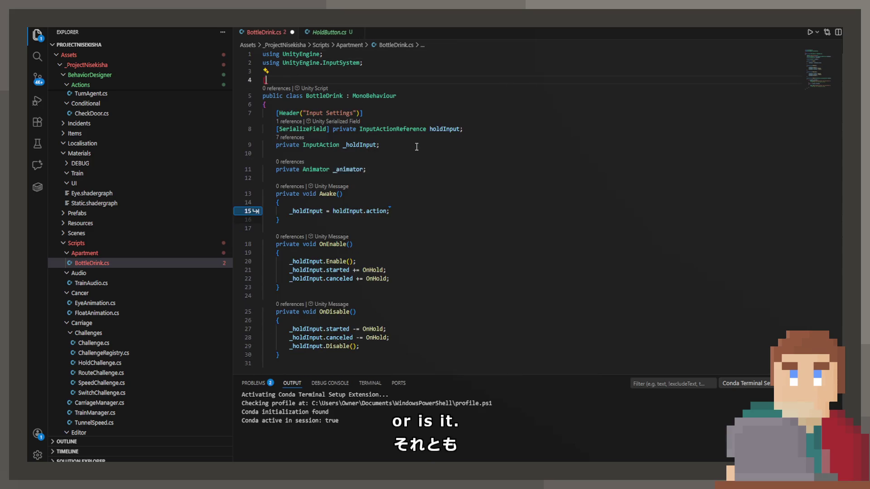
pyautogui.write('[Require')
pyautogui.press('Tab')
pyautogui.hotkey('ctrl', 's')
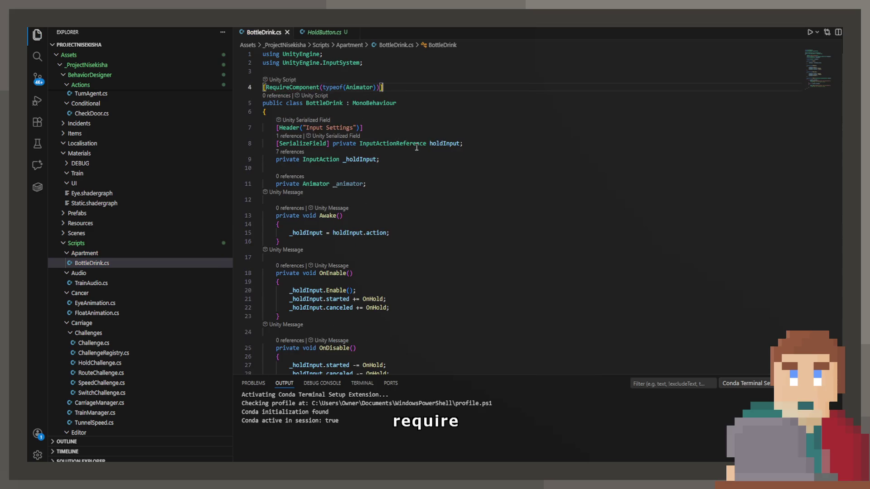
pyautogui.press('Tab')
pyautogui.press('Tab')
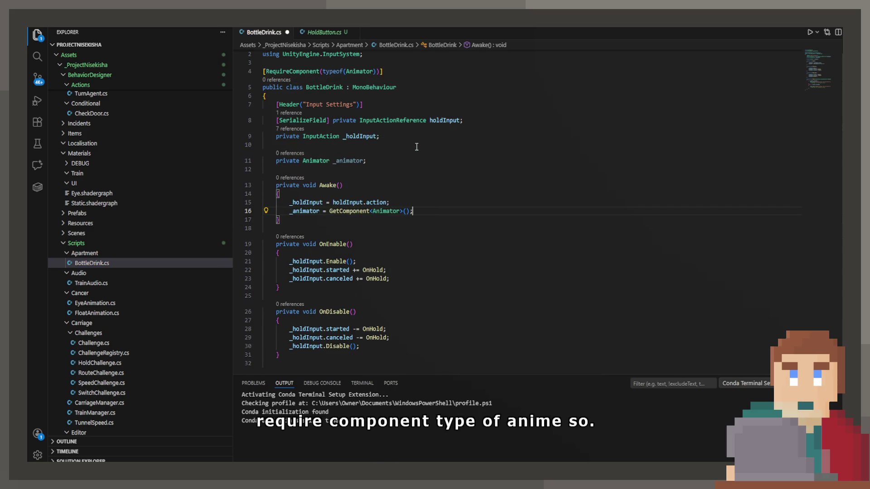
pyautogui.click(349, 160)
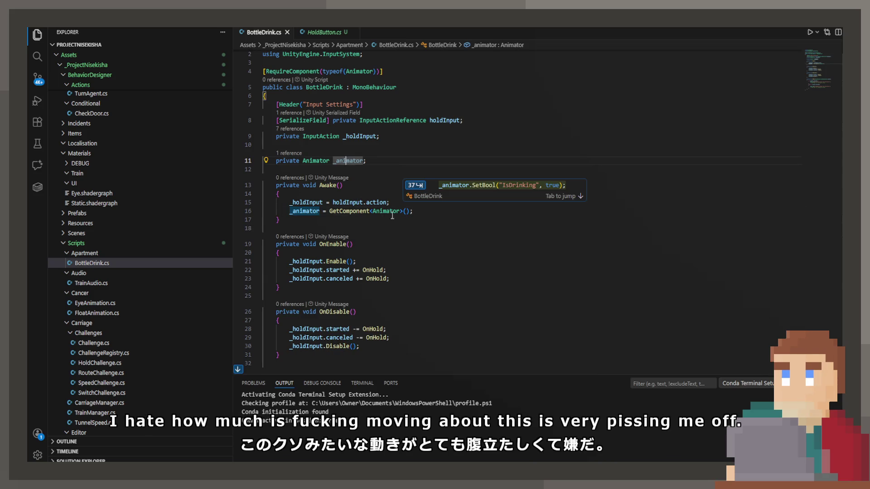
pyautogui.scroll(-3, 400, 243)
pyautogui.scroll(-3, 400, 243)
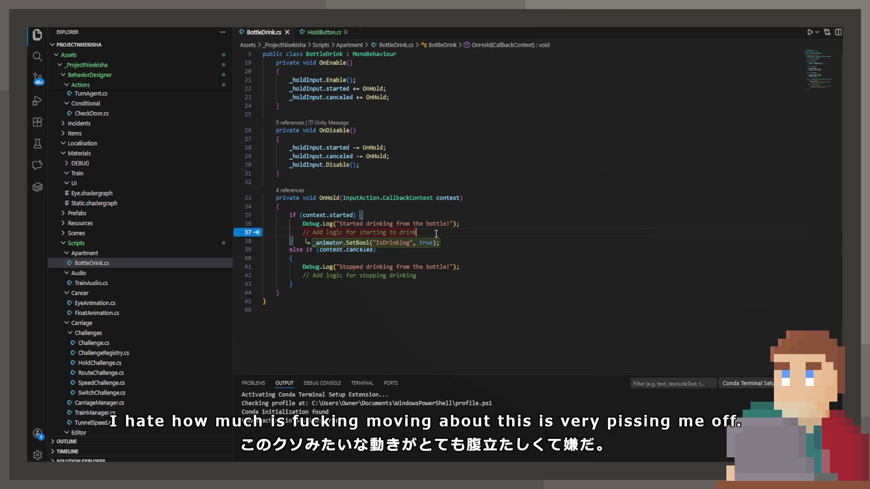
pyautogui.scroll(6, 430, 190)
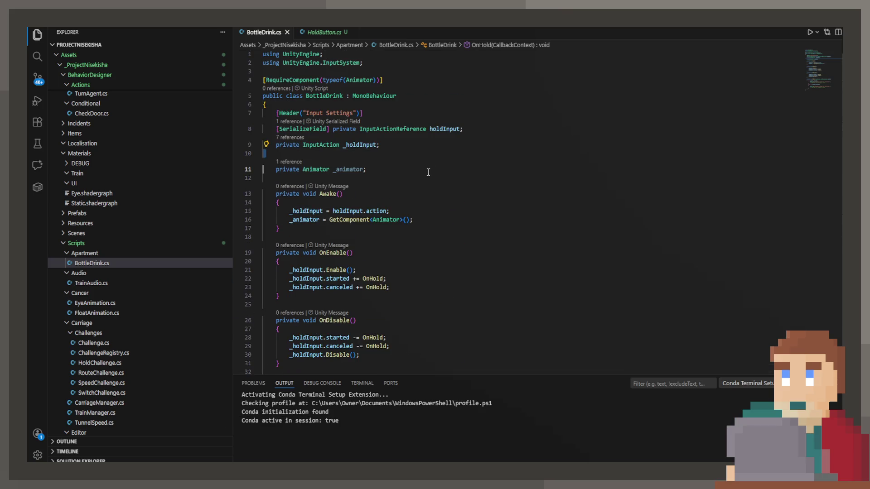
# Step: Start a new private int field on the line below _animator
pyautogui.click(428, 172)
pyautogui.press('Return')
pyautogui.write('p')
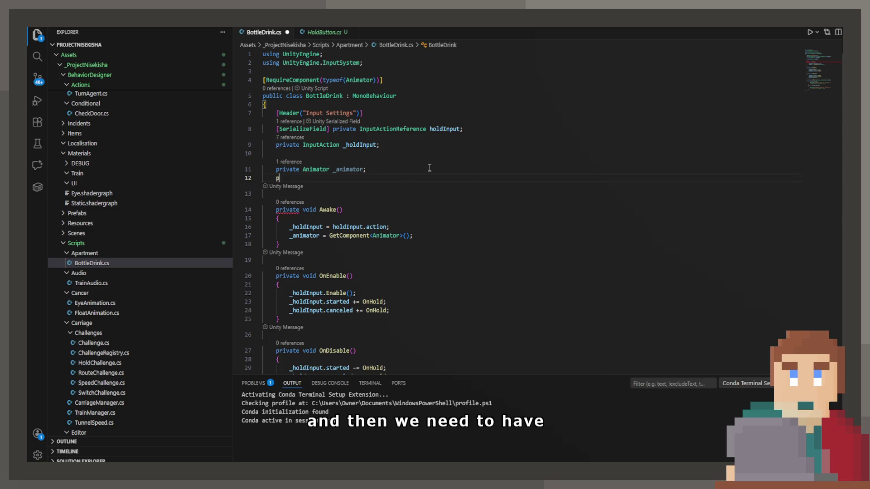
pyautogui.write('rivate int ')
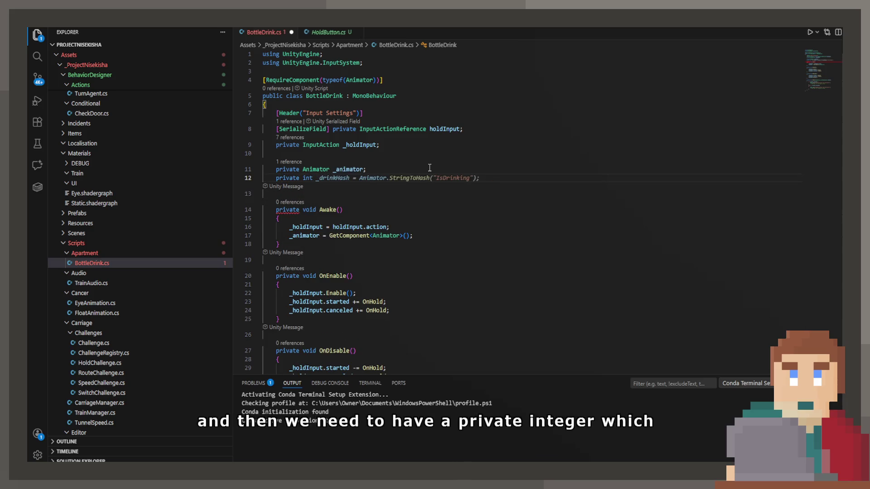
pyautogui.write('_dri')
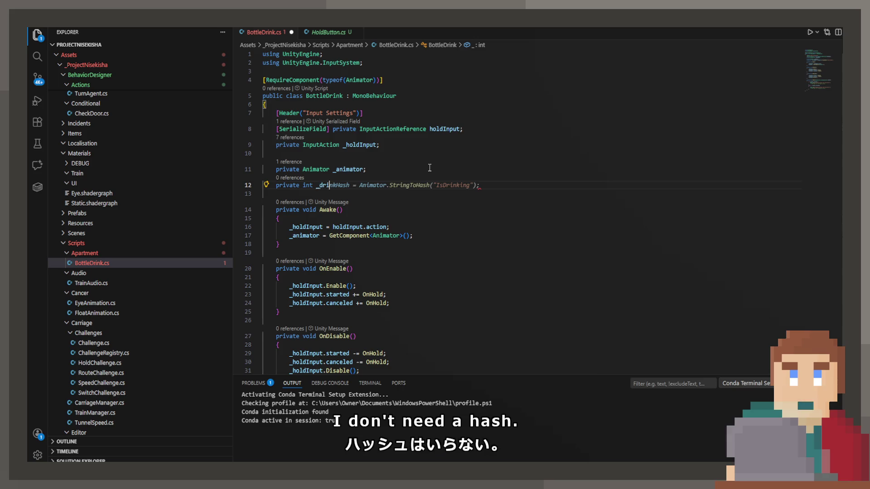
# Step: Finish declaring private int _drinkState and add a state 0 (bottle closed) comment above it
pyautogui.write('nkState;')
pyautogui.press('Up')
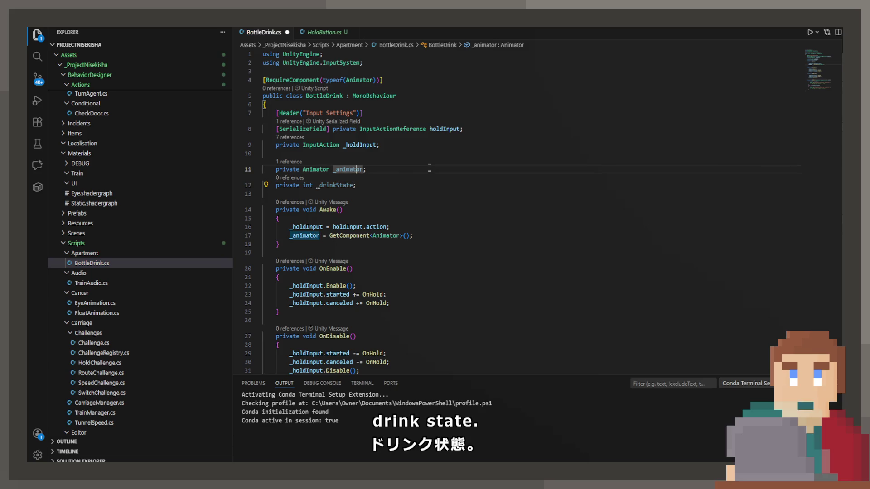
pyautogui.press('Down')
pyautogui.press('Home')
pyautogui.press('Return')
pyautogui.write('// 0')
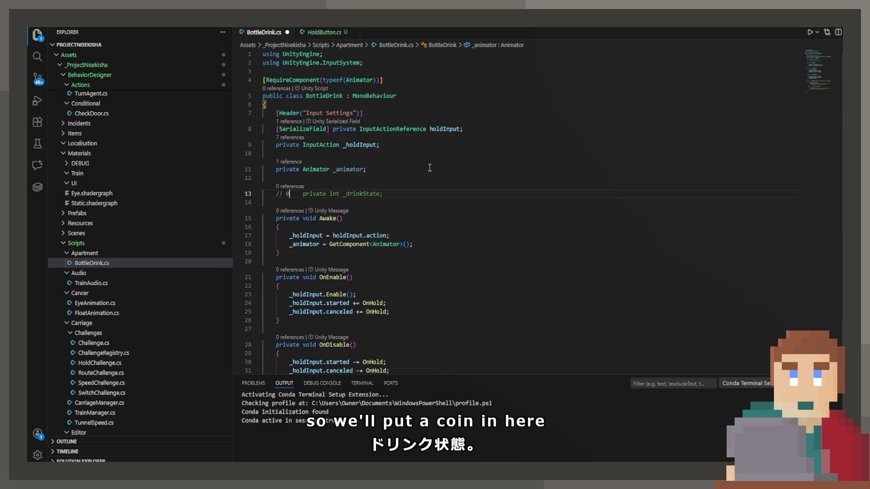
pyautogui.press('Return')
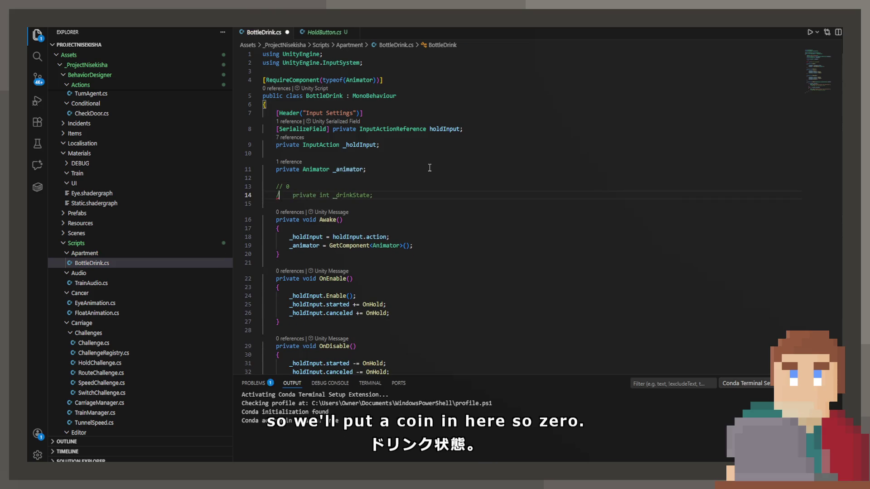
pyautogui.press('Up')
pyautogui.press('End')
pyautogui.write('-')
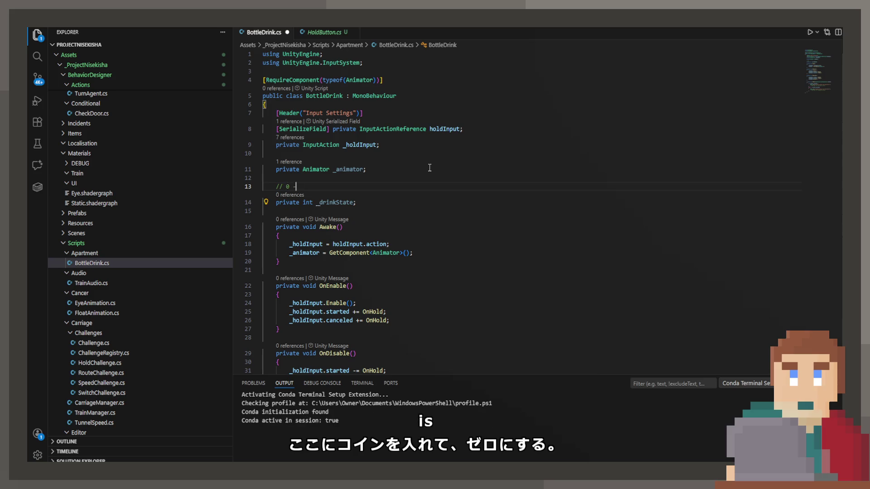
pyautogui.press('BackSpace')
pyautogui.press('BackSpace')
pyautogui.write('Bott')
pyautogui.write('le closed')
pyautogui.press('Return')
# Step: Add comments for state 1 (open, not drinking) and state 2 (drinking), rejecting the suggested assignment
pyautogui.write('// 1 -')
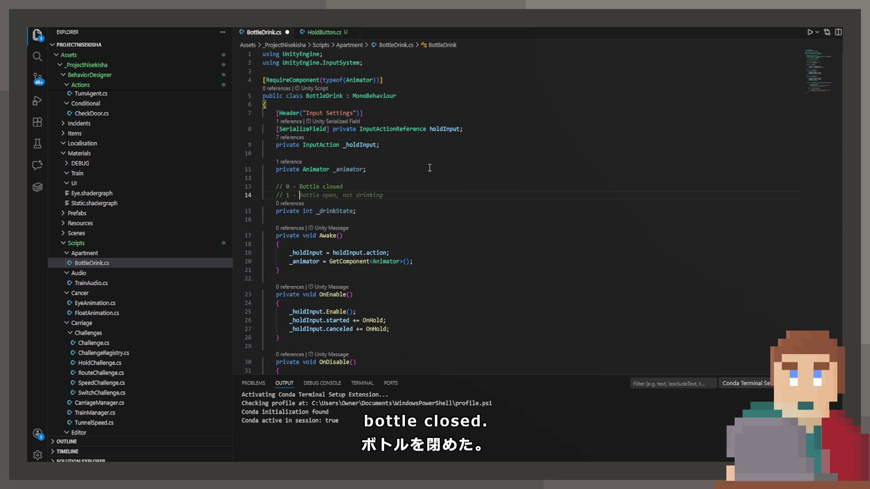
pyautogui.press('Tab')
pyautogui.press('Return')
pyautogui.press('Tab')
pyautogui.hotkey('ctrl', 's')
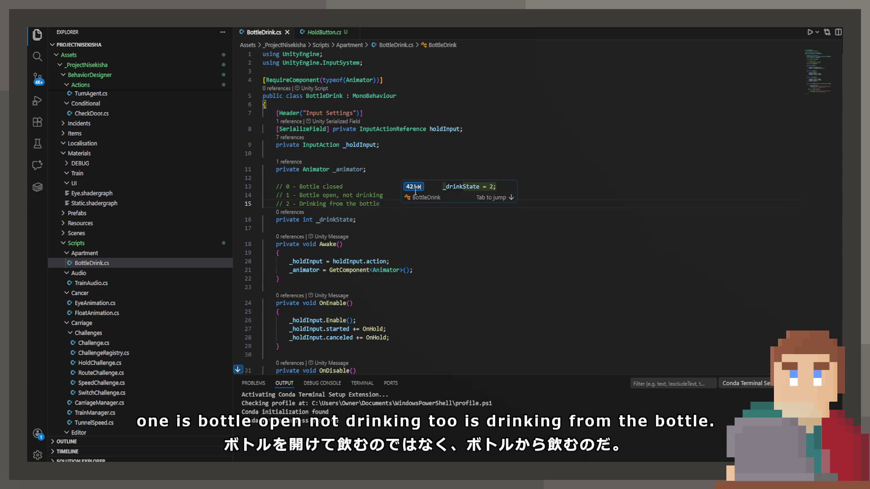
pyautogui.press('Tab')
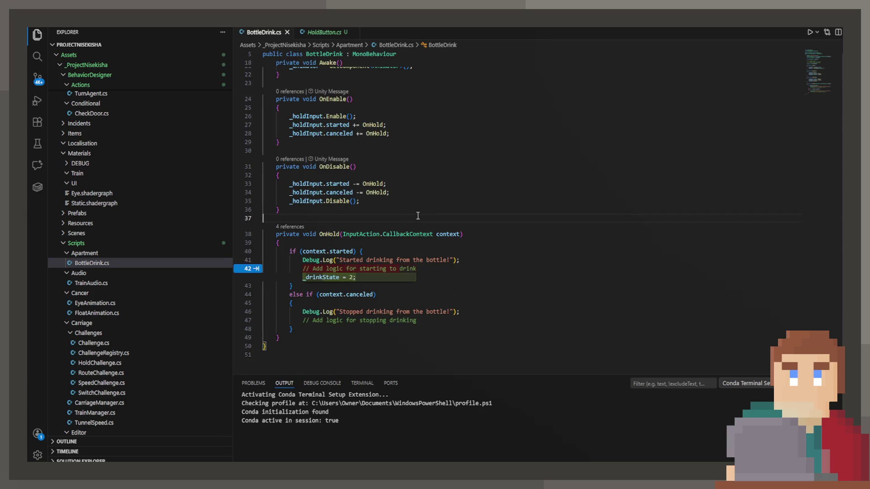
pyautogui.press('Up')
pyautogui.press('Up')
pyautogui.press('Up')
pyautogui.press('Up')
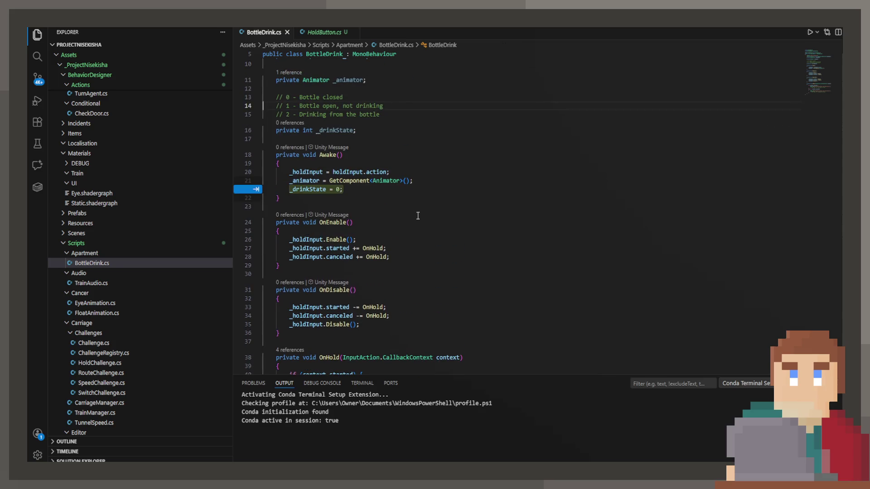
pyautogui.press('Return')
pyautogui.press('Return')
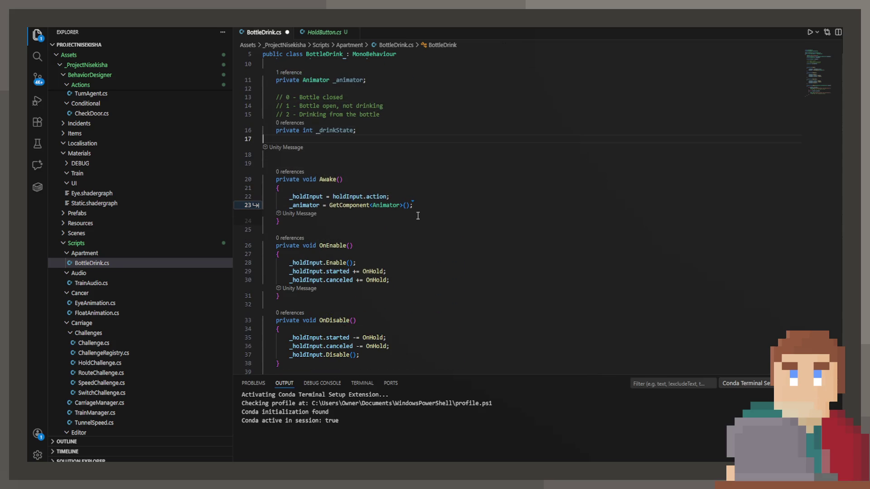
pyautogui.press('Tab')
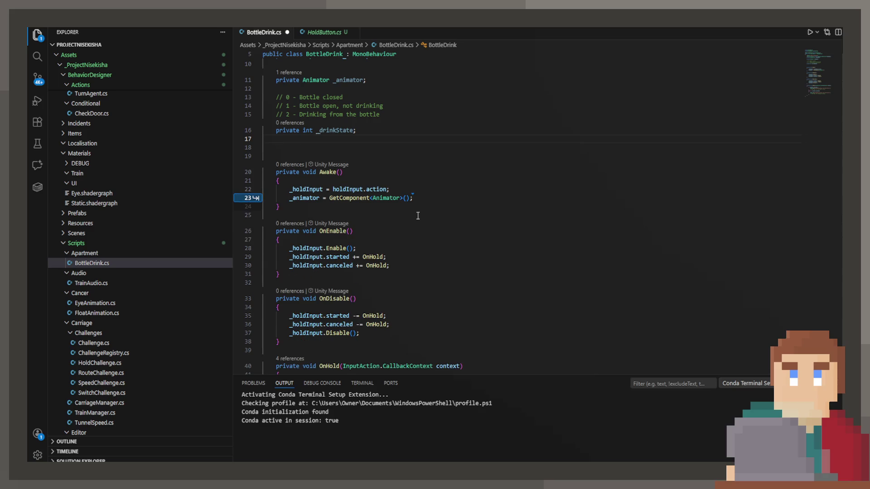
# Step: Try a Copilot-suggested DrinkState enum, then undo it and keep _drinkState as an int
pyautogui.write('private enum')
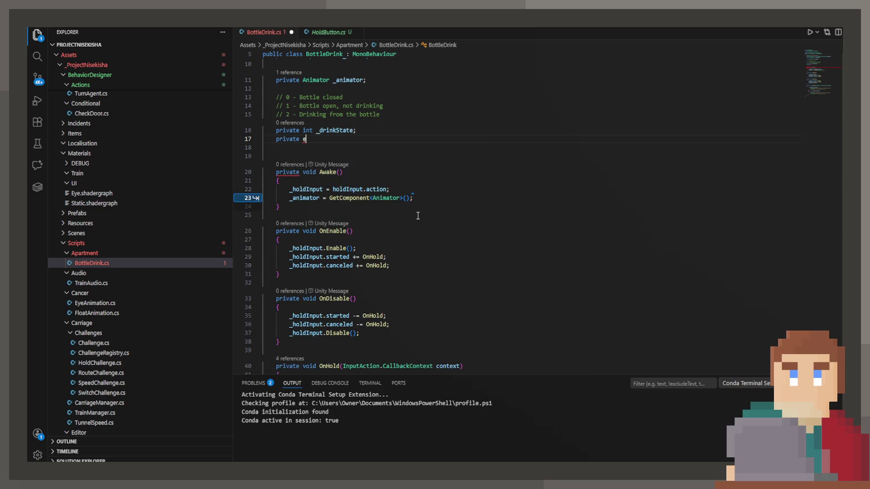
pyautogui.press('Tab')
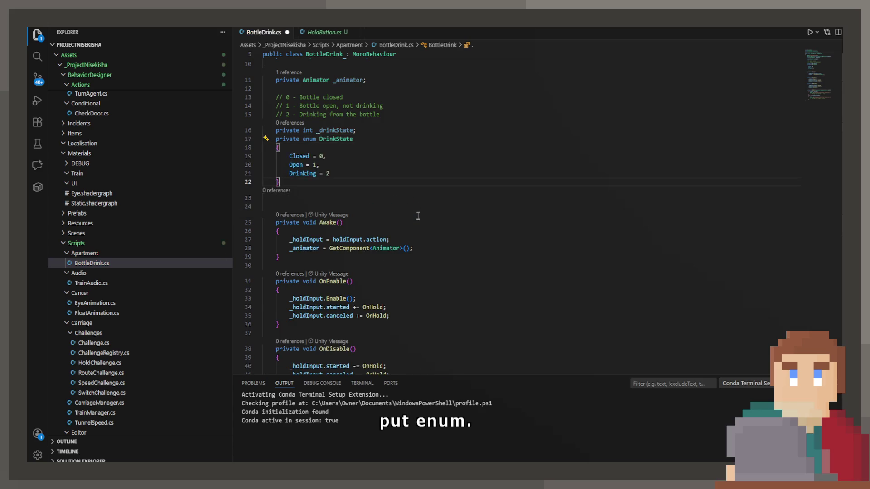
pyautogui.hotkey('ctrl', 's')
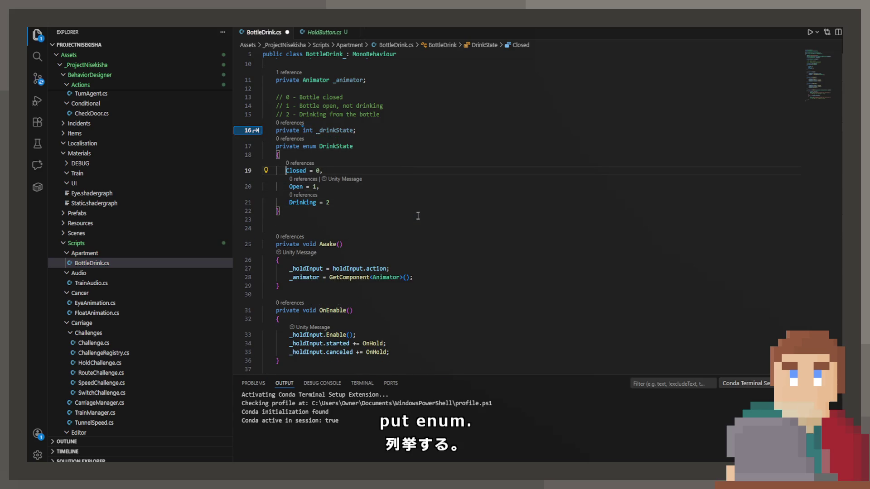
pyautogui.hotkey('ctrl', 's')
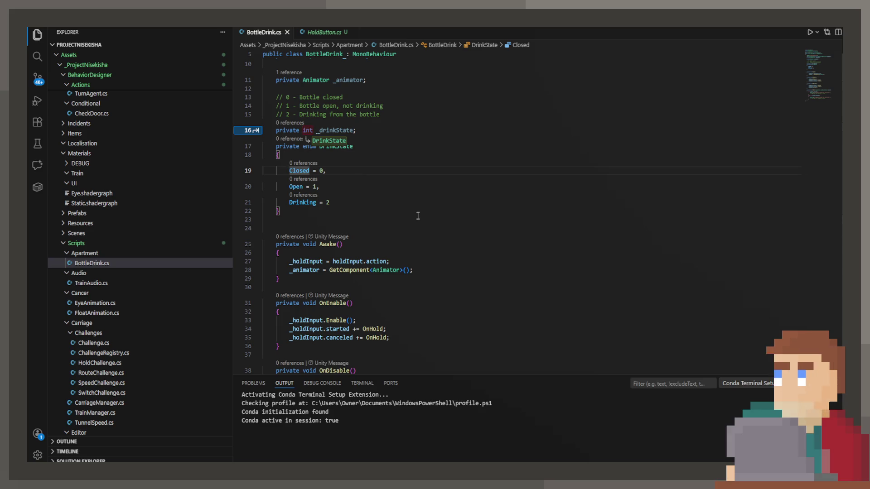
pyautogui.press('Tab')
pyautogui.press('Tab')
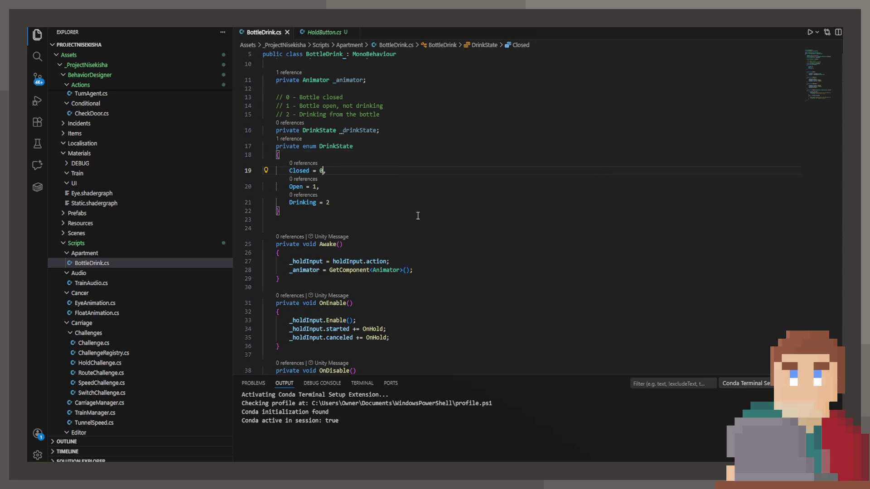
pyautogui.press('BackSpace')
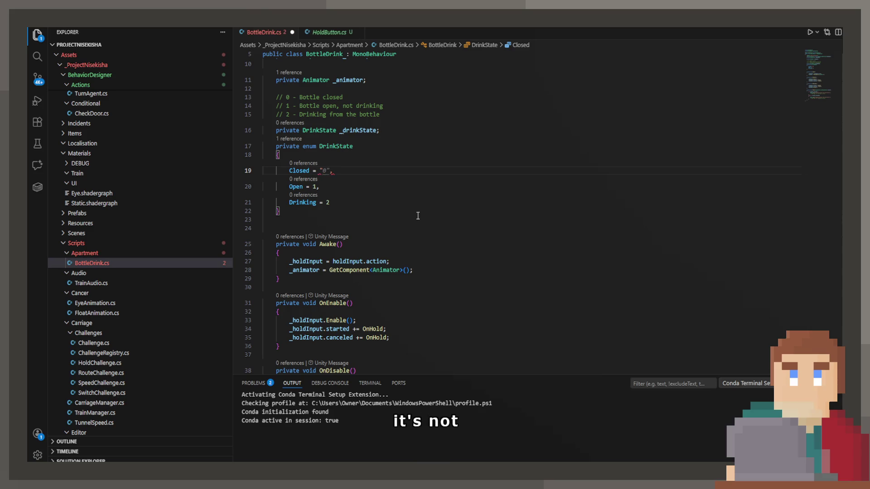
pyautogui.hotkey('ctrl', 'z')
pyautogui.hotkey('ctrl', 'z')
pyautogui.hotkey('ctrl', 'z')
pyautogui.hotkey('ctrl', 'y')
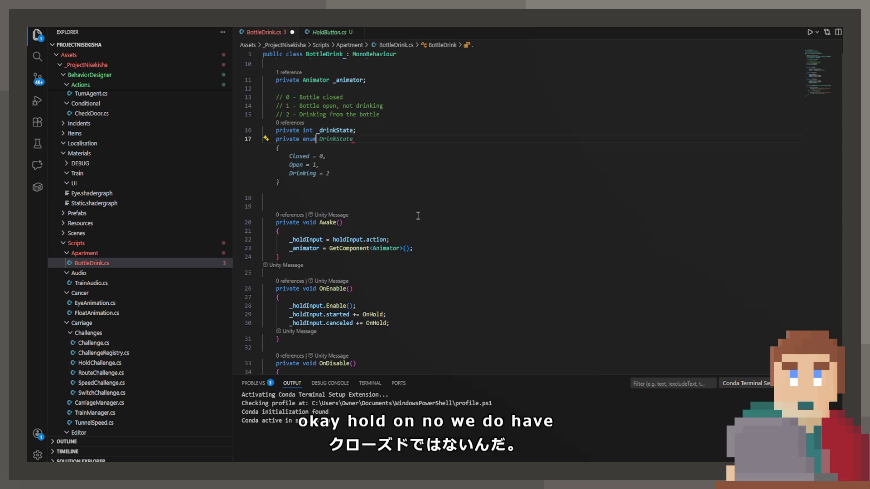
pyautogui.hotkey('ctrl', 'z')
pyautogui.hotkey('ctrl', 'z')
pyautogui.hotkey('ctrl', 'z')
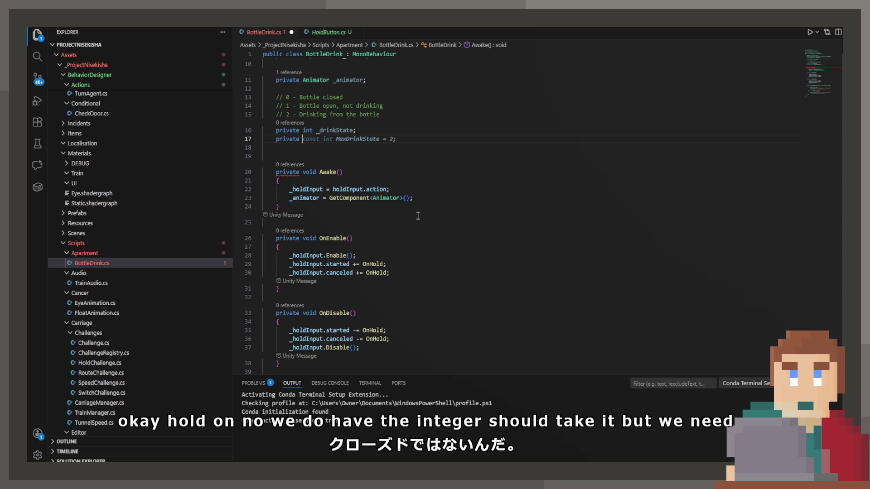
pyautogui.hotkey('ctrl', 's')
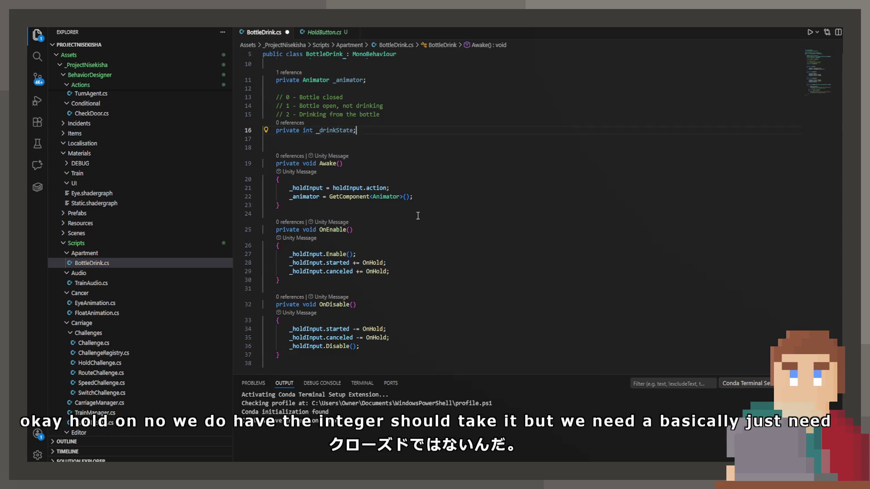
# Step: Add _drinkState = 0; after the GetComponent line in Awake
pyautogui.press('Down')
pyautogui.press('Down')
pyautogui.press('Down')
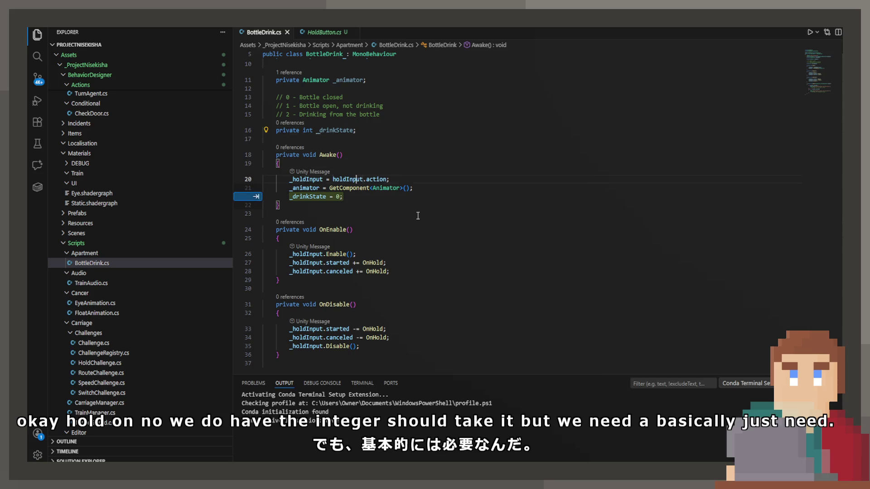
pyautogui.scroll(-3, 403, 232)
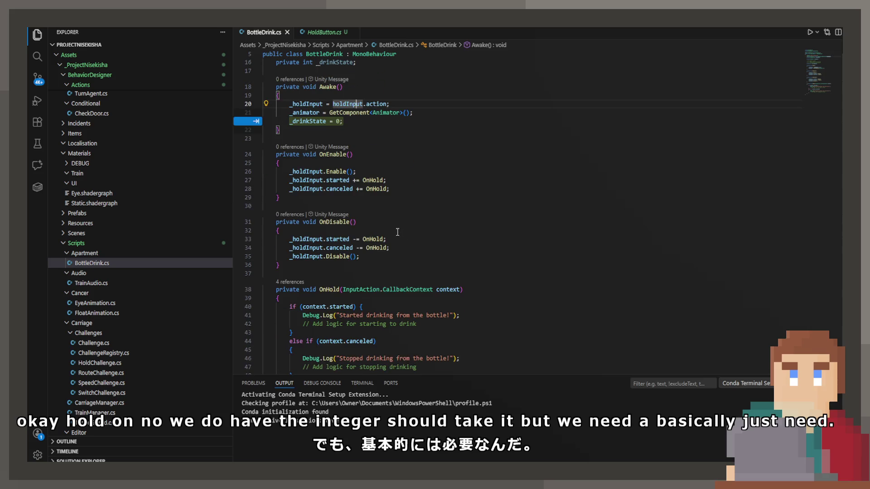
pyautogui.press('Tab')
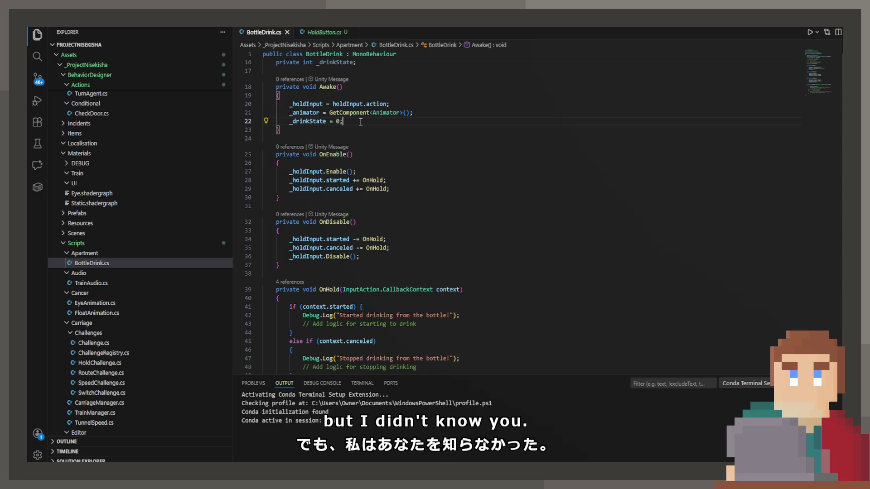
# Step: Declare private bool _isAnimating; on the empty line below _animator and save
pyautogui.scroll(-2, 455, 257)
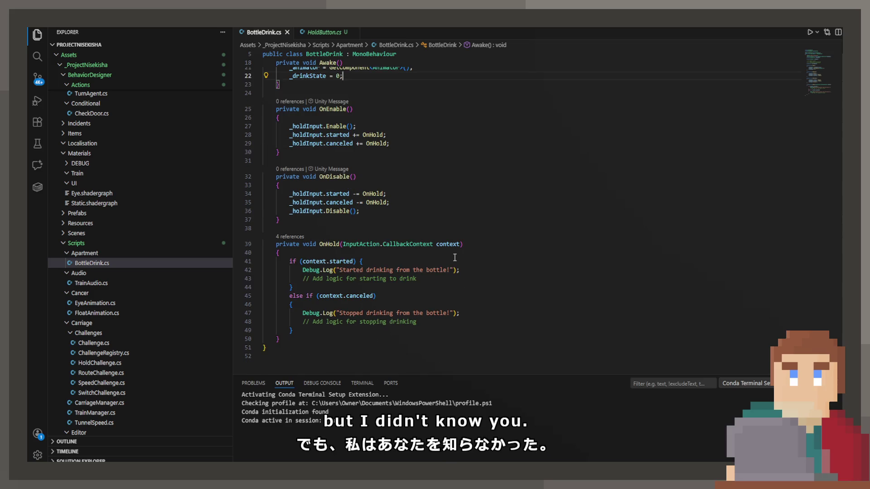
pyautogui.click(452, 282)
pyautogui.moveTo(445, 279)
pyautogui.mouseDown()
pyautogui.moveTo(307, 277)
pyautogui.moveTo(271, 268)
pyautogui.mouseUp()
pyautogui.scroll(10, 357, 283)
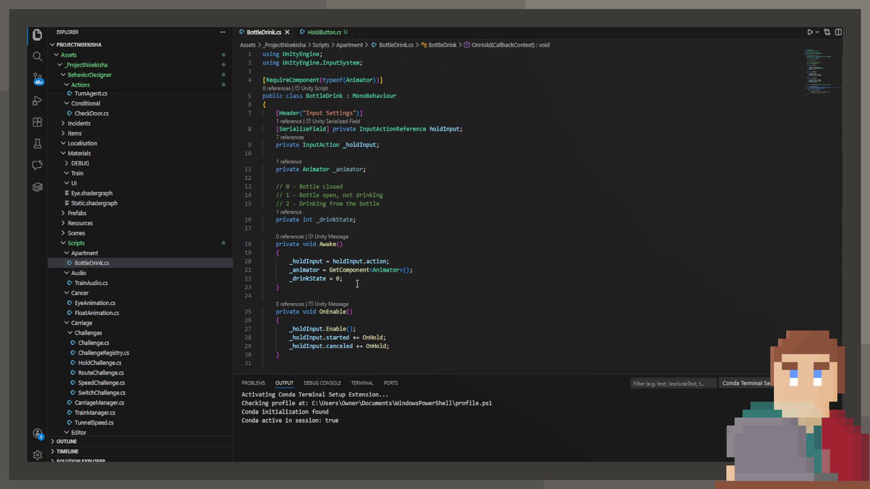
pyautogui.click(367, 175)
pyautogui.press('Return')
pyautogui.press('Up')
pyautogui.write('private bool')
pyautogui.write(' _isAn')
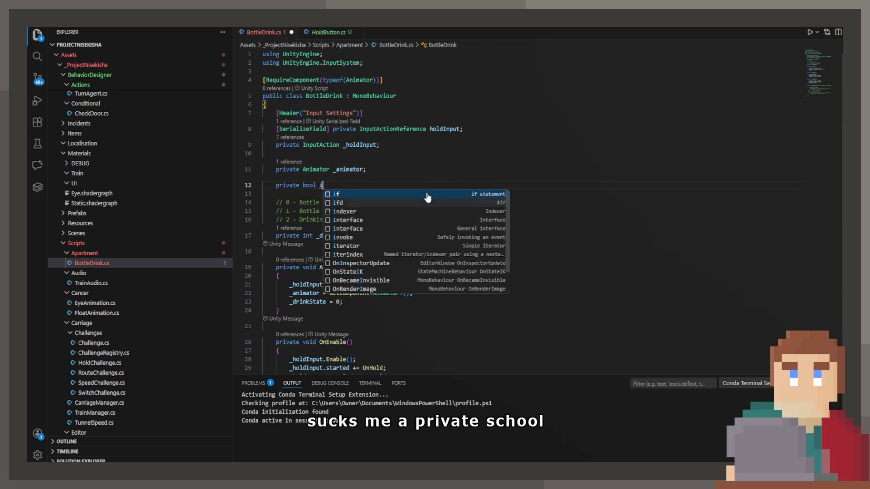
pyautogui.write('imating;')
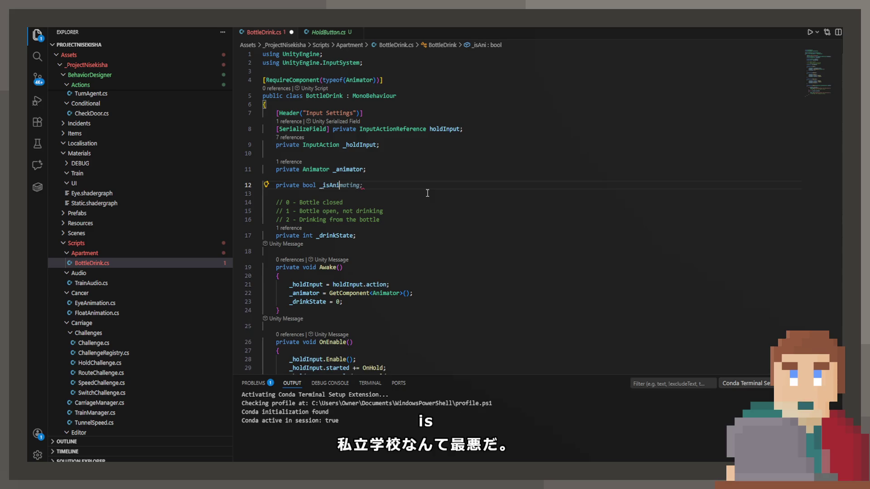
pyautogui.hotkey('ctrl', 's')
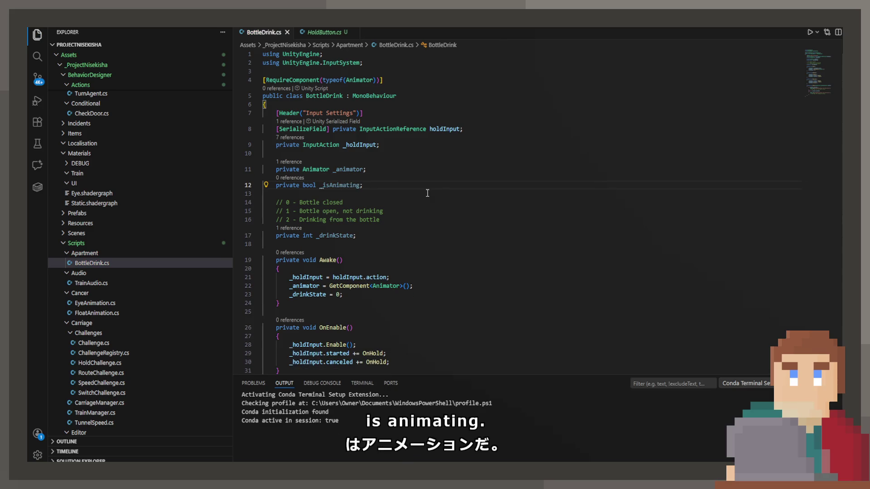
pyautogui.scroll(-8, 428, 198)
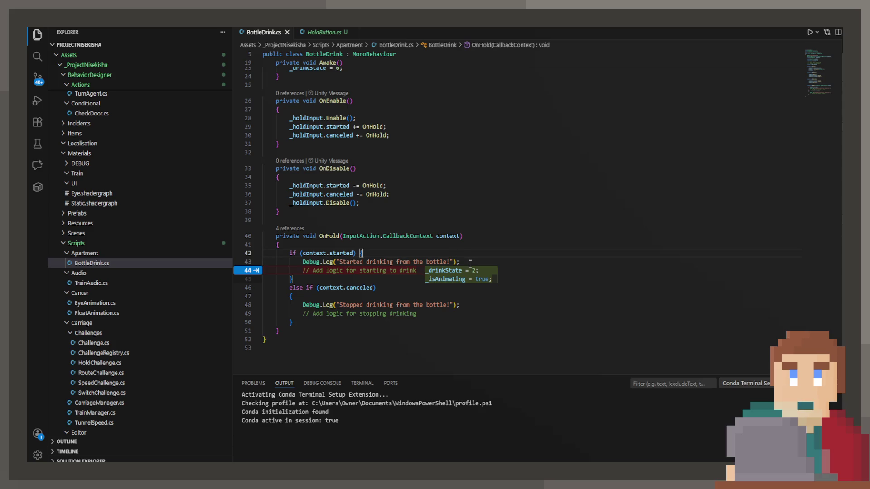
# Step: Replace the started-drinking Debug.Log with the suggested _drinkState if/else block and save
pyautogui.moveTo(459, 262); pyautogui.dragTo(302, 262)
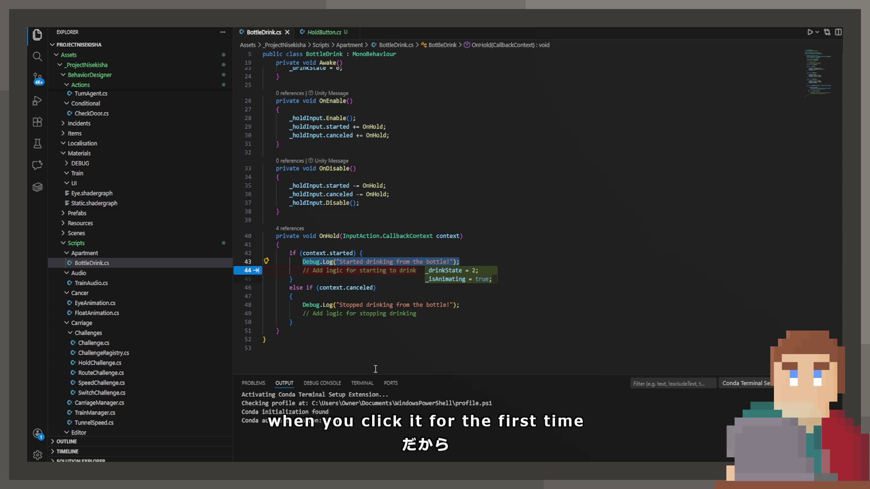
pyautogui.write('if')
pyautogui.press('Tab')
pyautogui.hotkey('ctrl', 's')
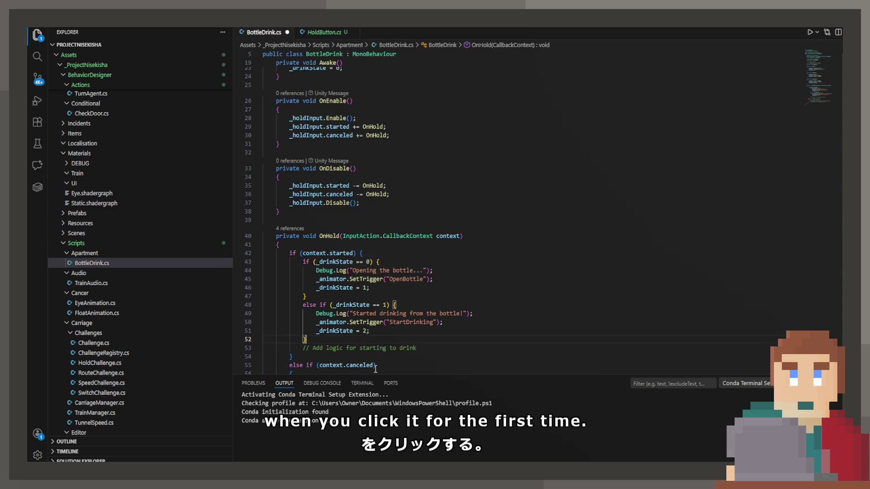
# Step: Delete the _drinkState 1 else-if block and the 'Opening the bottle' log line, then save
pyautogui.scroll(-2, 362, 317)
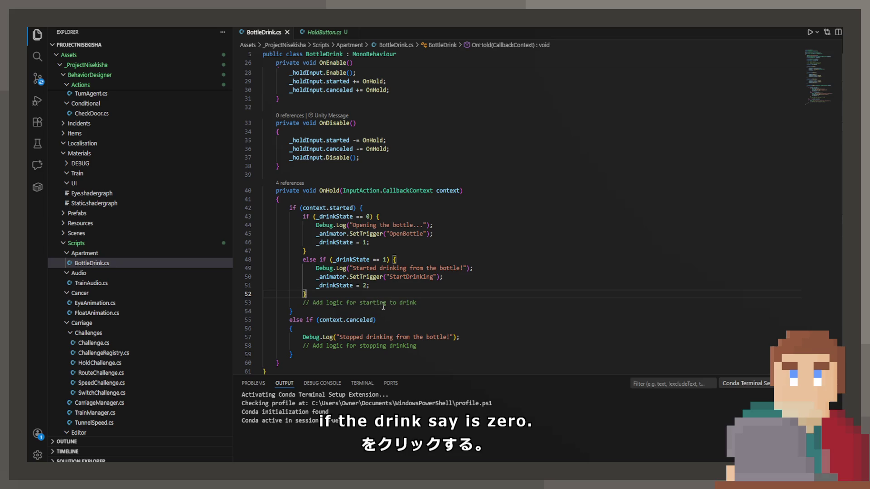
pyautogui.moveTo(379, 295); pyautogui.dragTo(264, 259)
pyautogui.press('Delete')
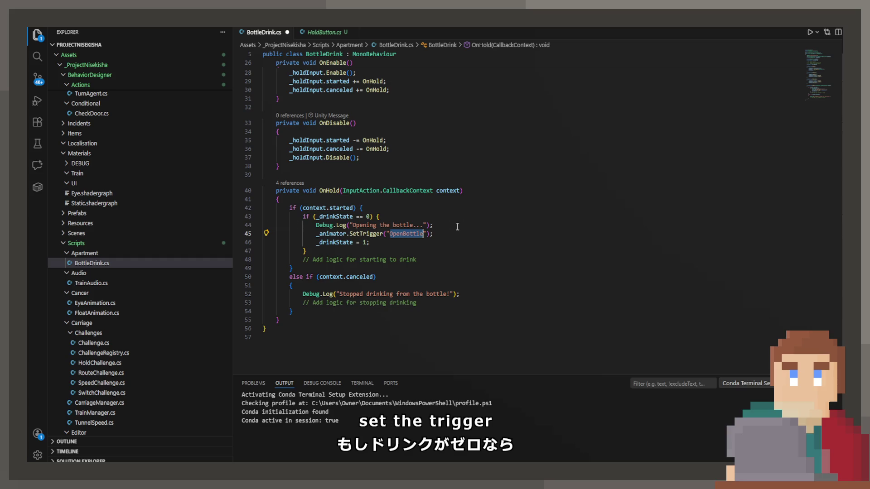
pyautogui.moveTo(432, 225); pyautogui.dragTo(198, 219)
pyautogui.hotkey('shift', 'End')
pyautogui.press('Delete')
pyautogui.hotkey('ctrl', 's')
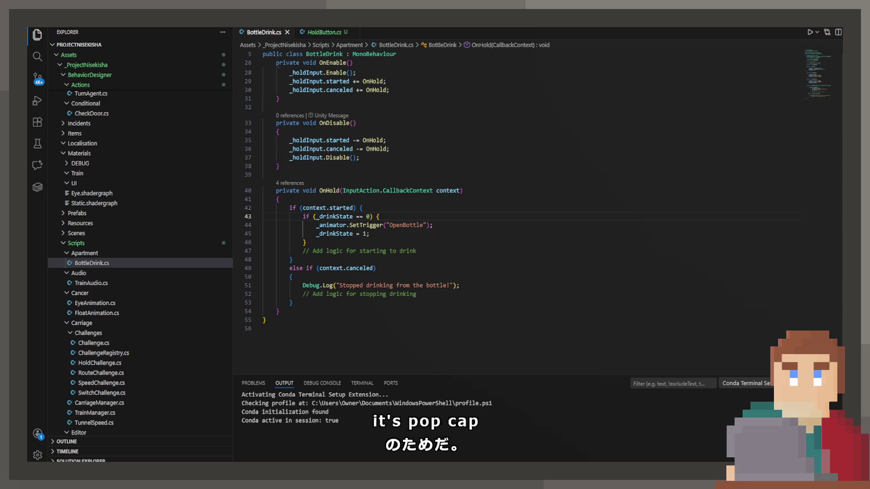
# Step: Rename the OpenBottle trigger to "PopCap" in the _drinkState == 0 branch and save
pyautogui.press('End')
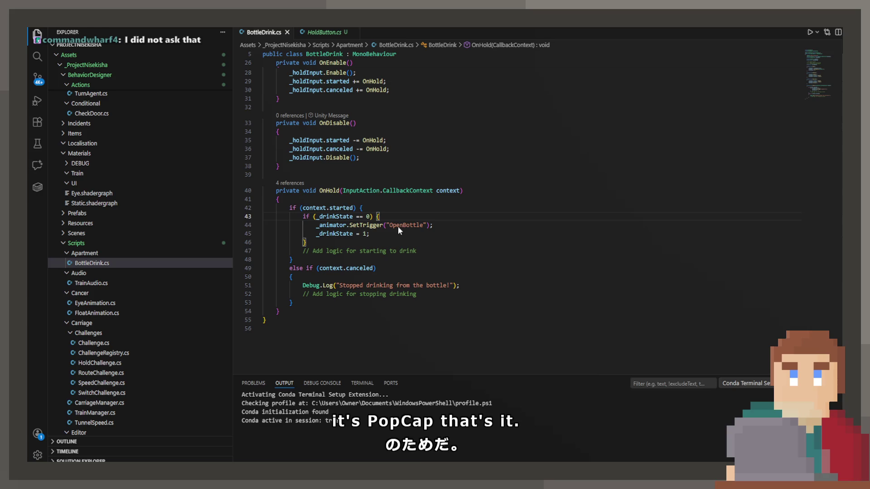
pyautogui.doubleClick(398, 227)
pyautogui.write('Poise')
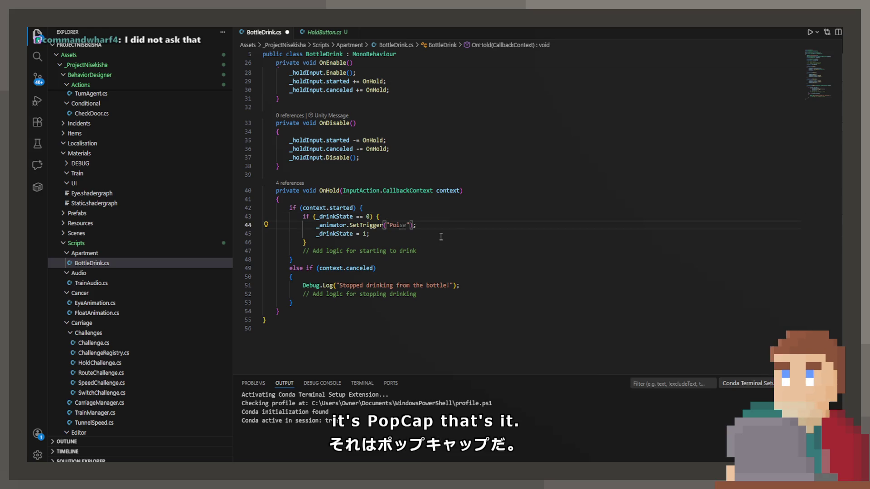
pyautogui.press('BackSpace')
pyautogui.press('BackSpace')
pyautogui.press('BackSpace')
pyautogui.write('pCap')
pyautogui.hotkey('ctrl', 's')
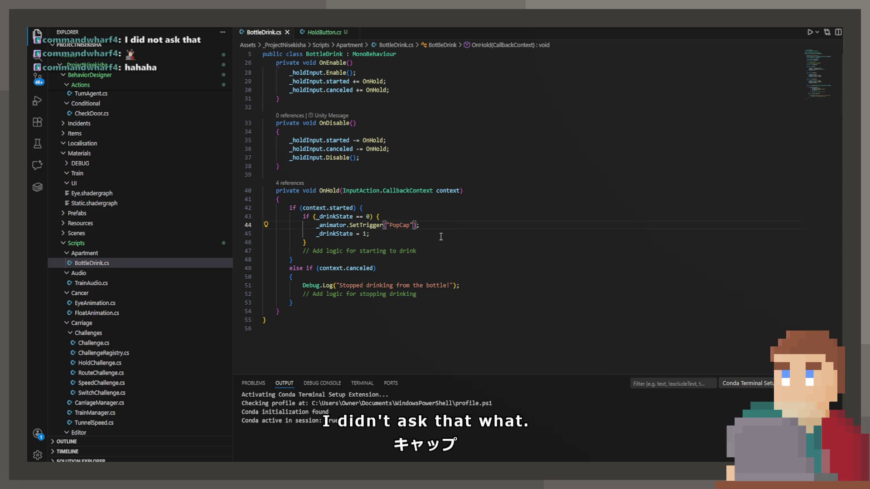
# Step: Add _isAnimating = true after the _drinkState = 1 assignment and save
pyautogui.press('Left')
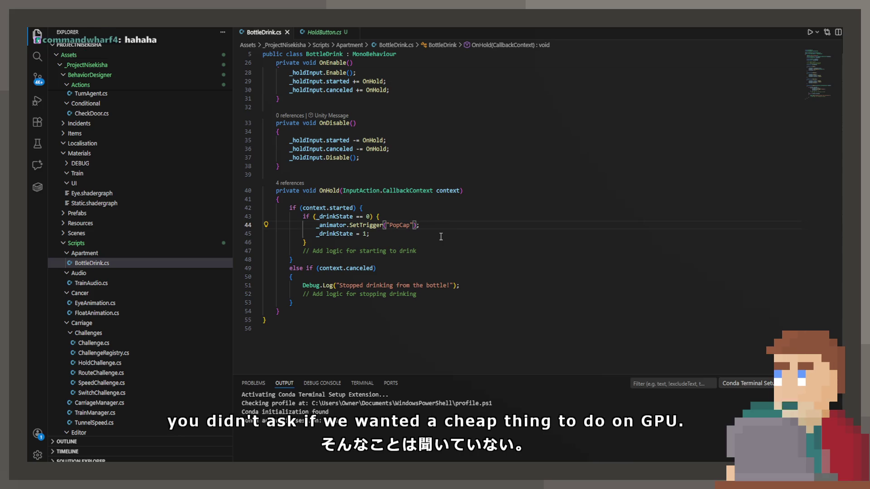
pyautogui.press('Left')
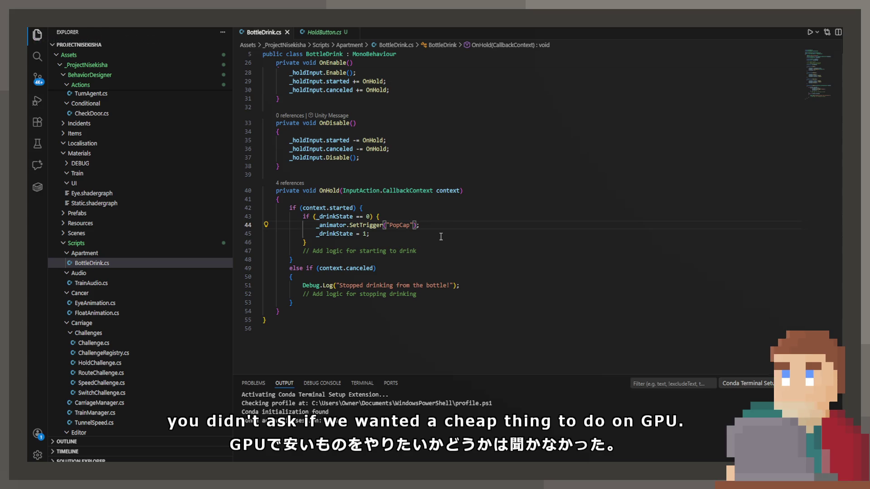
pyautogui.press('Down')
pyautogui.press('Return')
pyautogui.write('}')
pyautogui.press('BackSpace')
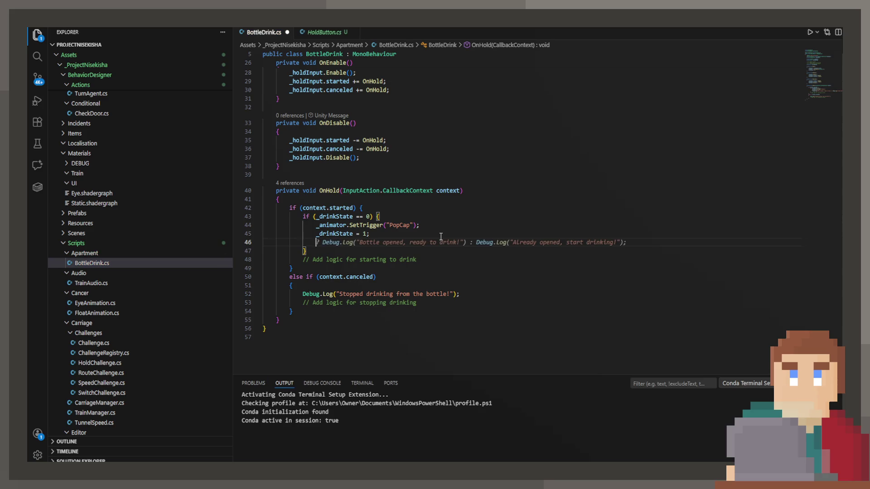
pyautogui.write('_isAnimating')
pyautogui.press('Tab')
pyautogui.hotkey('ctrl', 's')
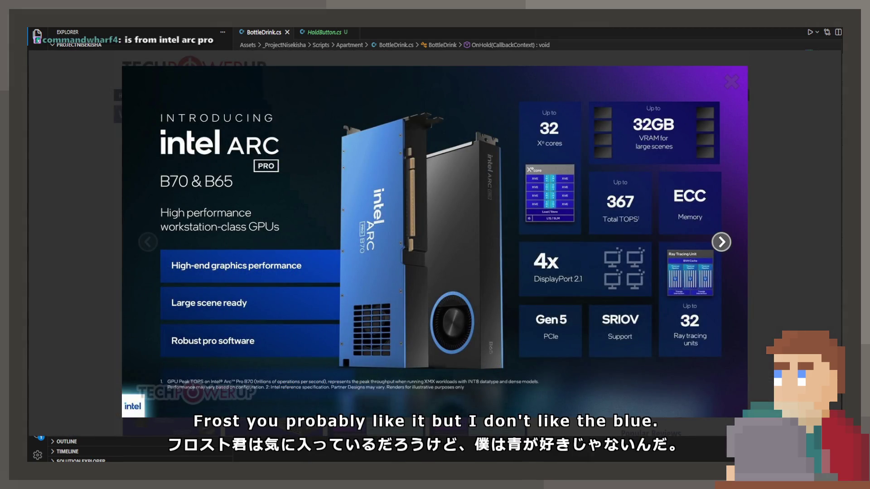
# Step: Close the enlarged slide, reopen the first Intel Arc image, and page forward past the B70 GPU slide
pyautogui.click(312, 306)
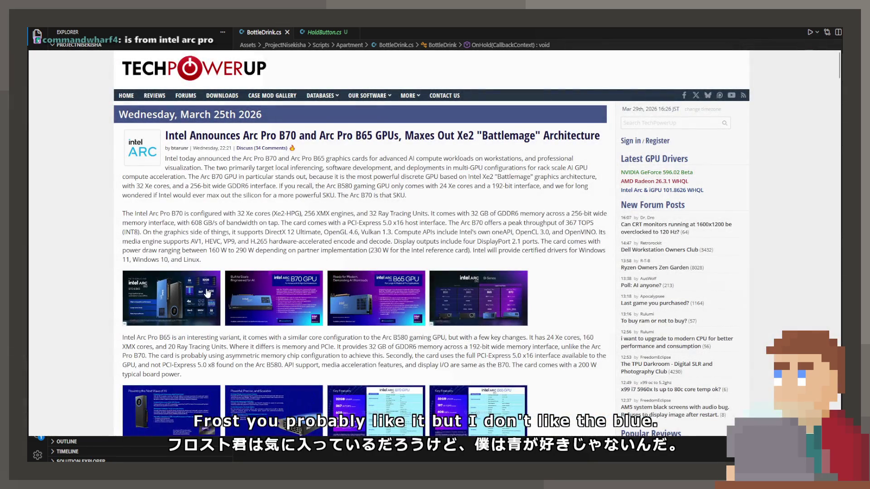
pyautogui.click(172, 303)
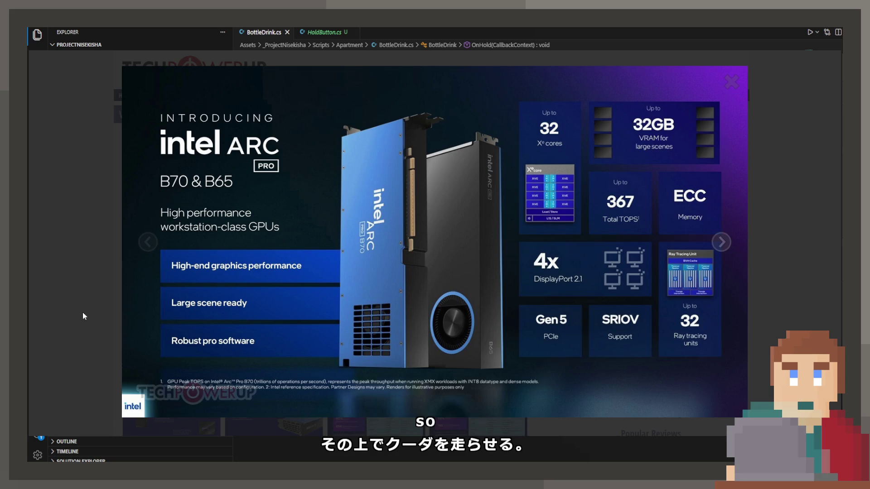
pyautogui.press('Right')
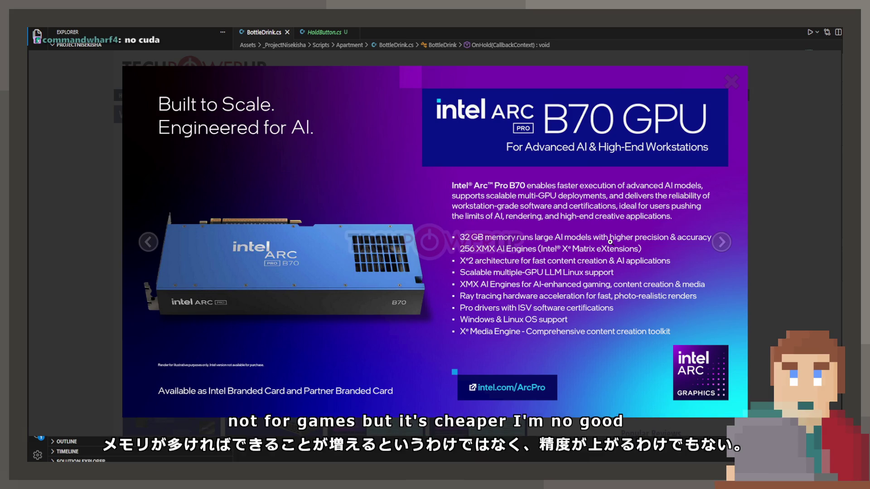
pyautogui.press('Right')
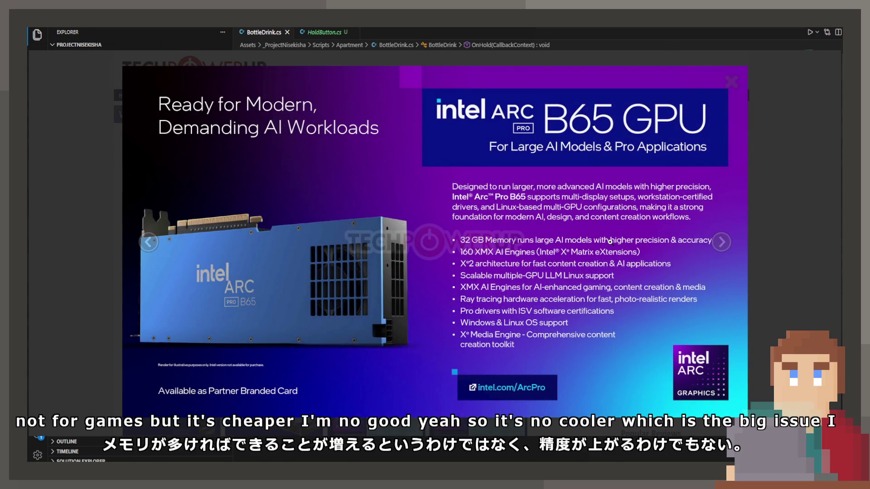
# Step: Flip back and forth between the B70 and B65 gallery slides to compare them, settling on B70
pyautogui.press('Right')
pyautogui.press('Right')
pyautogui.press('Right')
pyautogui.press('Left')
pyautogui.press('Right')
pyautogui.press('Left')
pyautogui.press('Right')
pyautogui.press('Left')
pyautogui.press('Right')
pyautogui.press('Left')
pyautogui.press('Right')
pyautogui.press('Left')
pyautogui.press('Right')
pyautogui.press('Left')
pyautogui.press('Right')
pyautogui.press('Left')
pyautogui.press('Right')
pyautogui.press('Left')
pyautogui.press('Right')
pyautogui.press('Left')
pyautogui.press('Right')
pyautogui.press('Left')
pyautogui.press('Right')
pyautogui.press('Left')
pyautogui.press('Right')
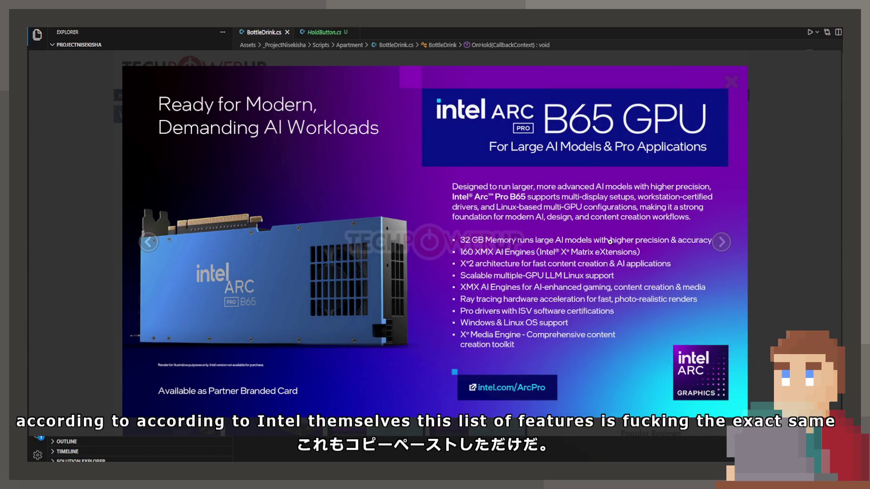
pyautogui.press('Left')
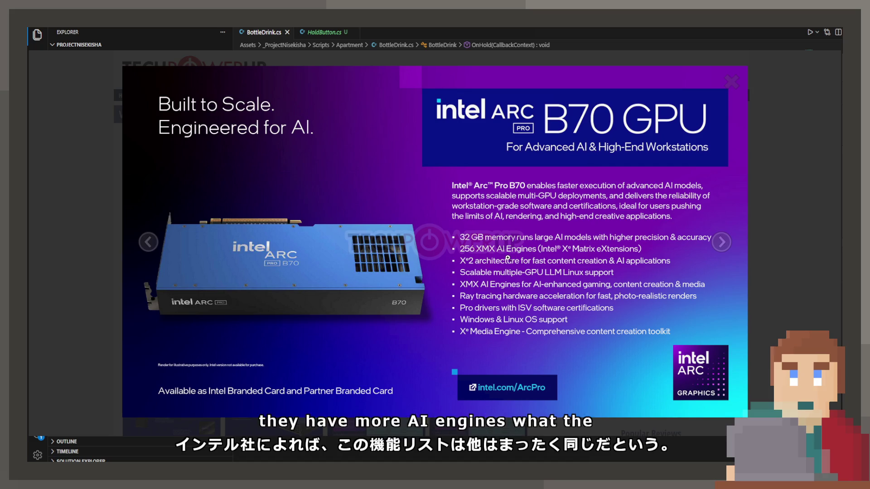
# Step: Advance through the B-Series comparison table and B70 specs to the B65 specs slide, then close the gallery
pyautogui.press('Right')
pyautogui.press('Right')
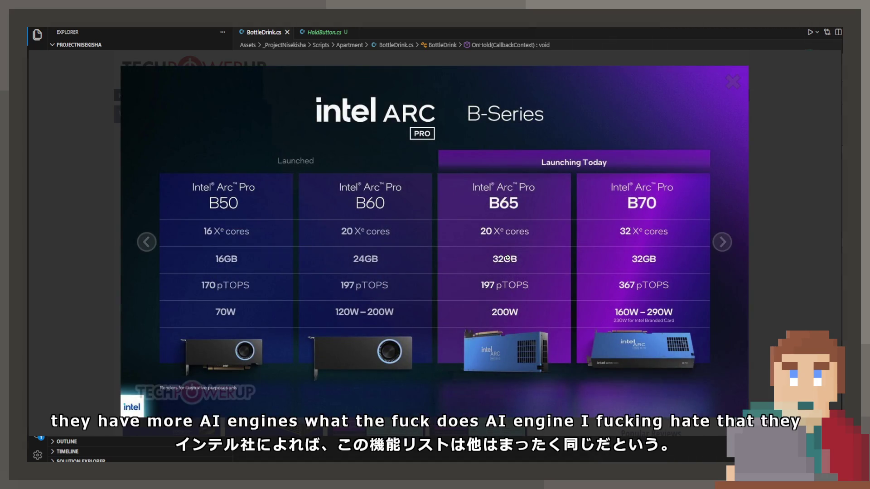
pyautogui.press('Right')
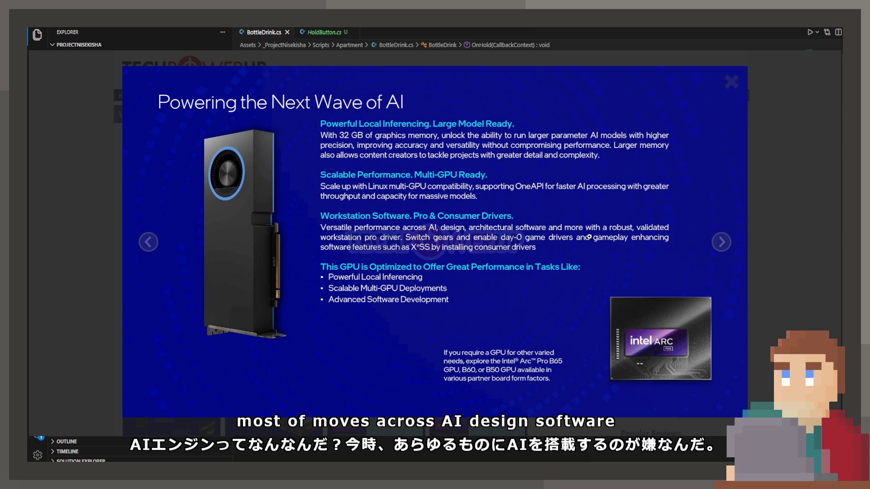
pyautogui.press('Right')
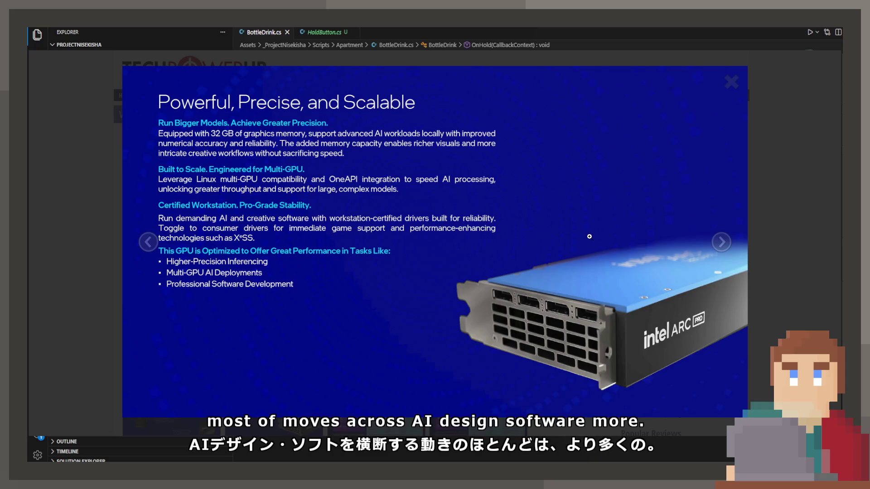
pyautogui.press('Right')
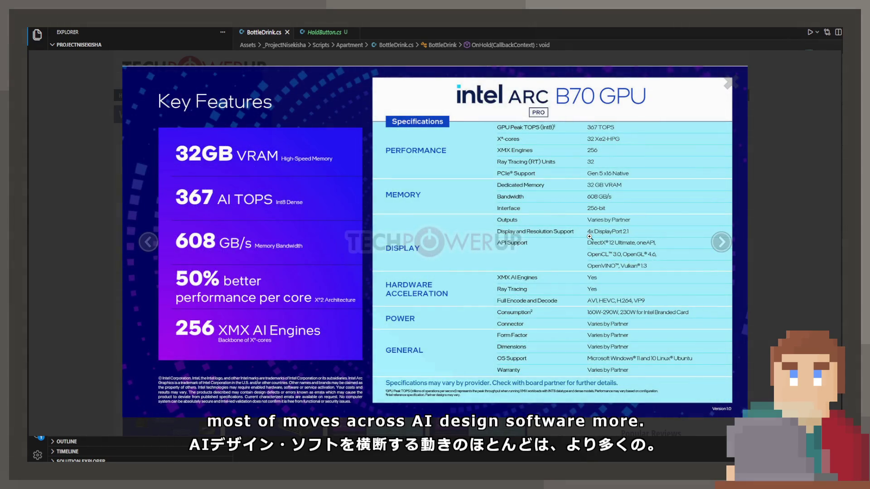
pyautogui.press('Right')
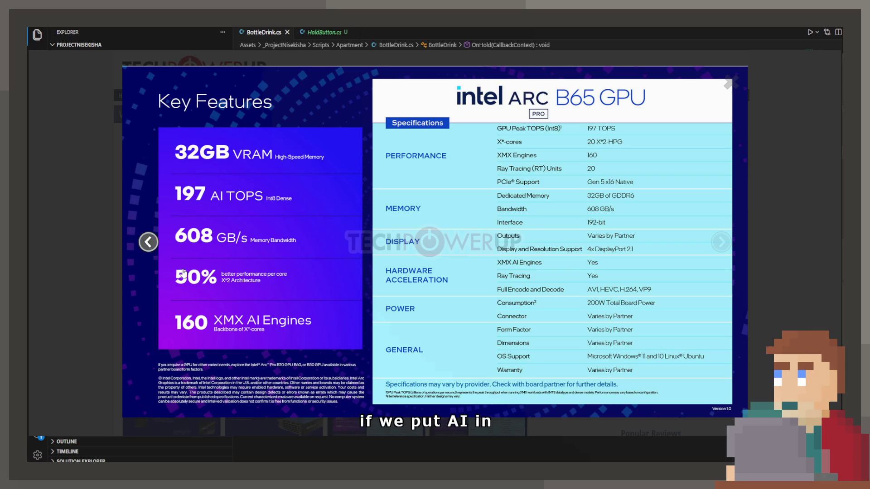
pyautogui.click(111, 389)
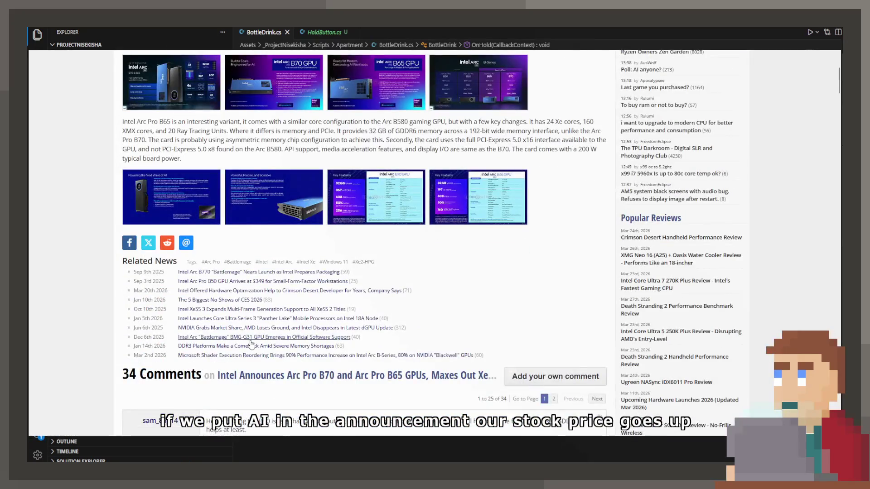
# Step: Scroll down the Arc Pro B70 article's comments to the Resident Evil Requiem benchmark chart
pyautogui.scroll(-5, 251, 344)
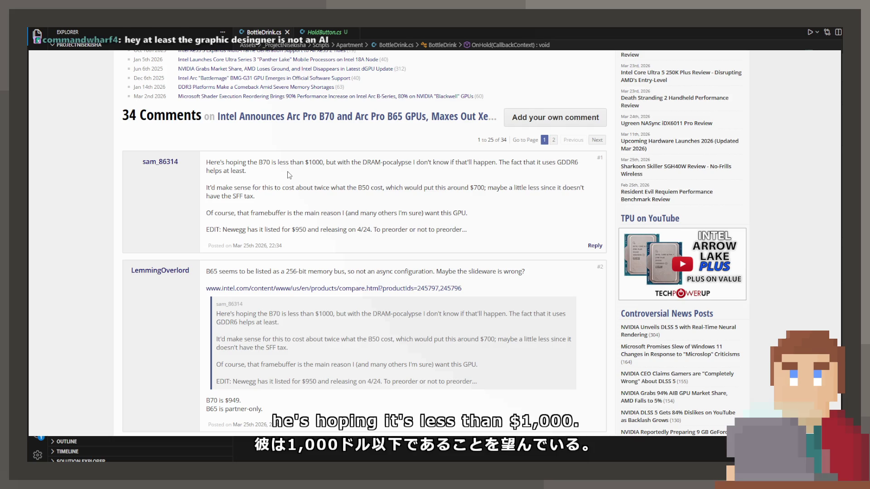
pyautogui.scroll(-1, 289, 175)
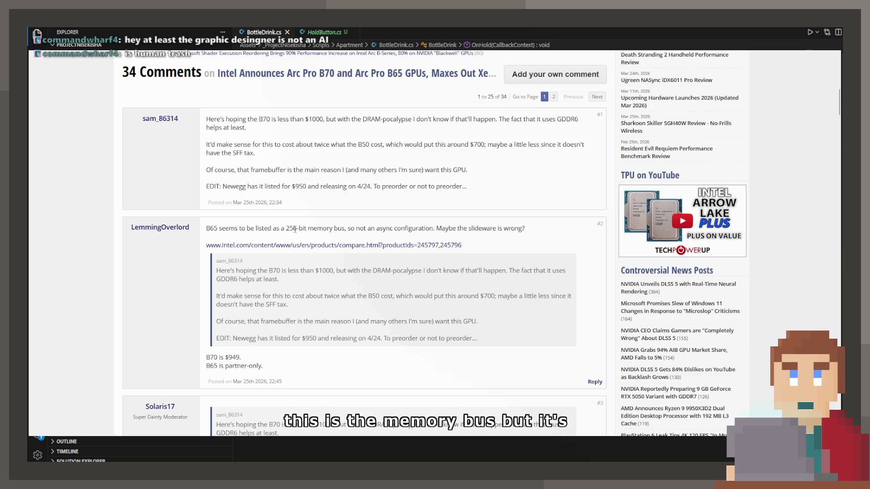
pyautogui.scroll(-8, 295, 229)
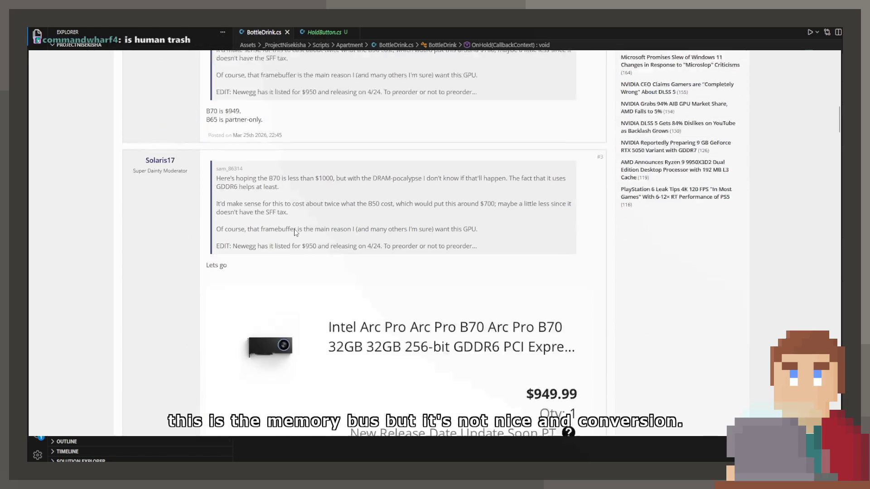
pyautogui.scroll(-4, 295, 232)
pyautogui.scroll(1, 295, 232)
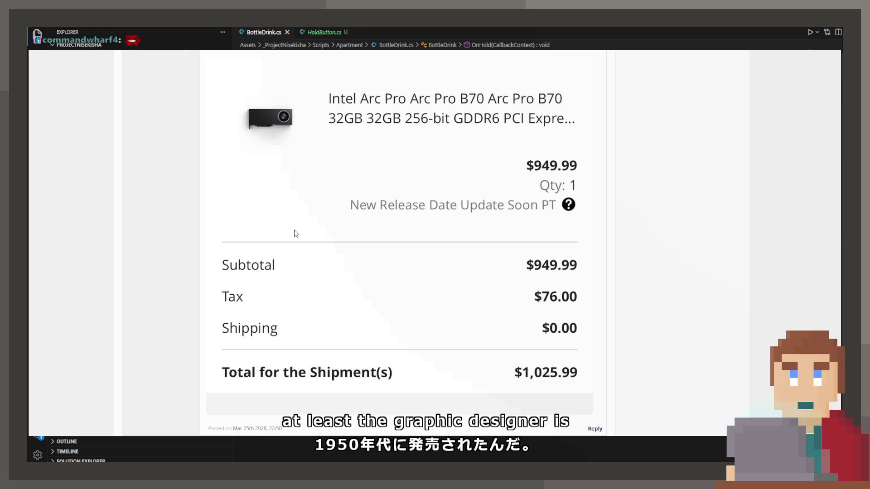
pyautogui.scroll(-5, 296, 234)
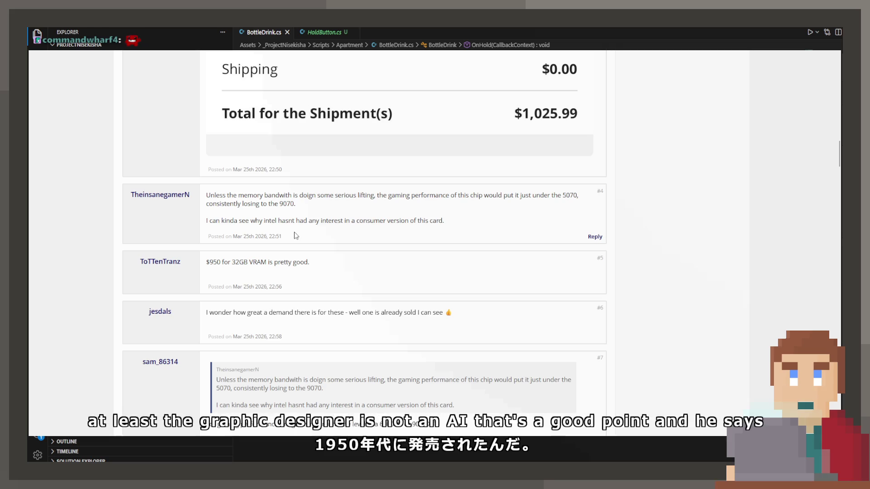
pyautogui.scroll(-1, 296, 235)
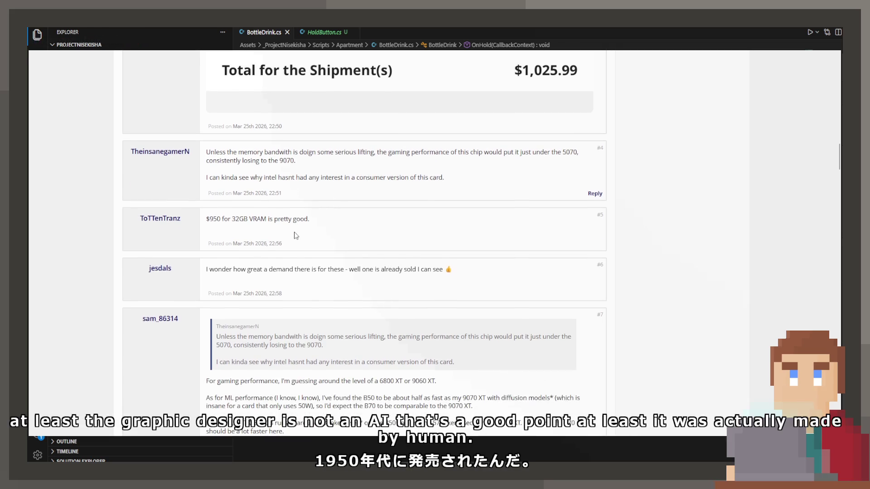
pyautogui.scroll(-2, 296, 235)
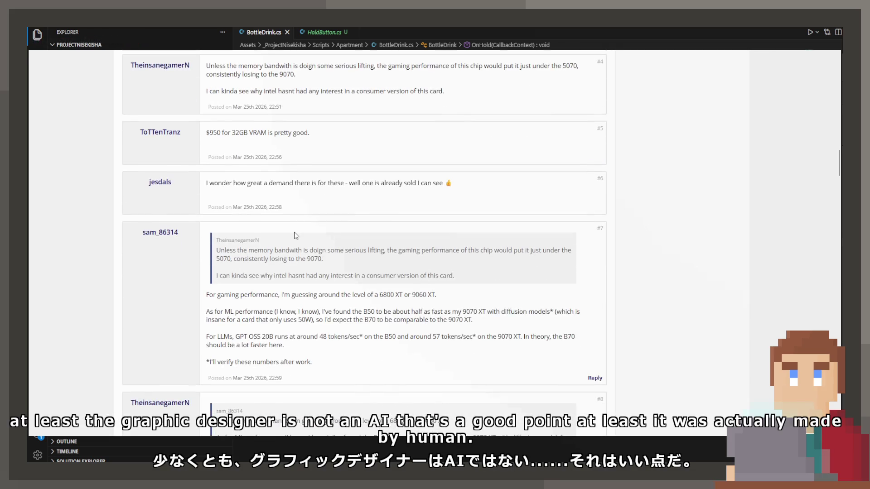
pyautogui.scroll(-1, 295, 232)
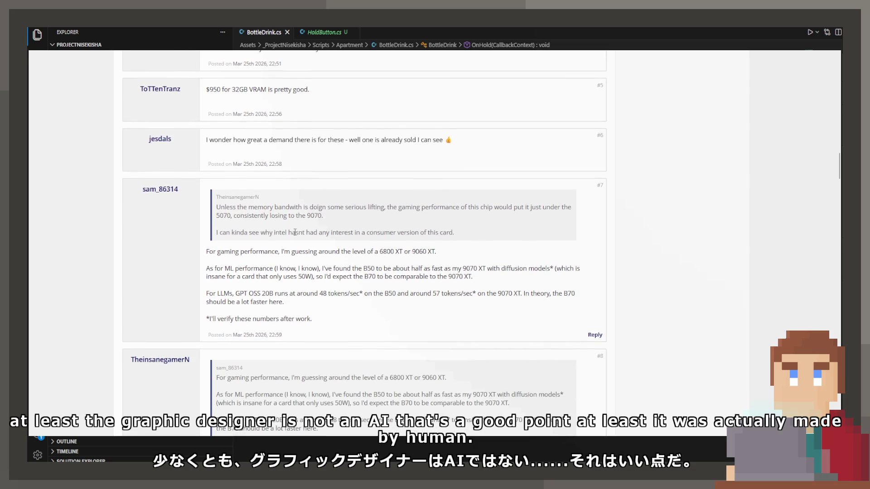
pyautogui.scroll(-8, 293, 232)
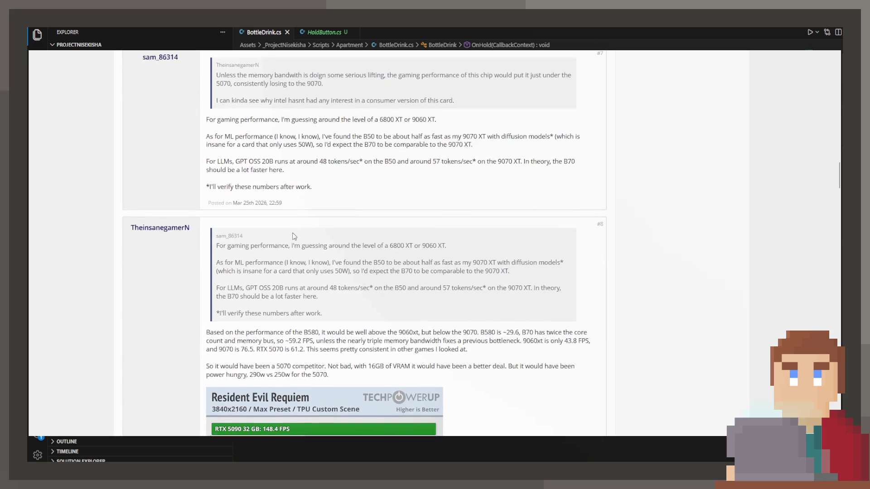
pyautogui.scroll(-8, 293, 235)
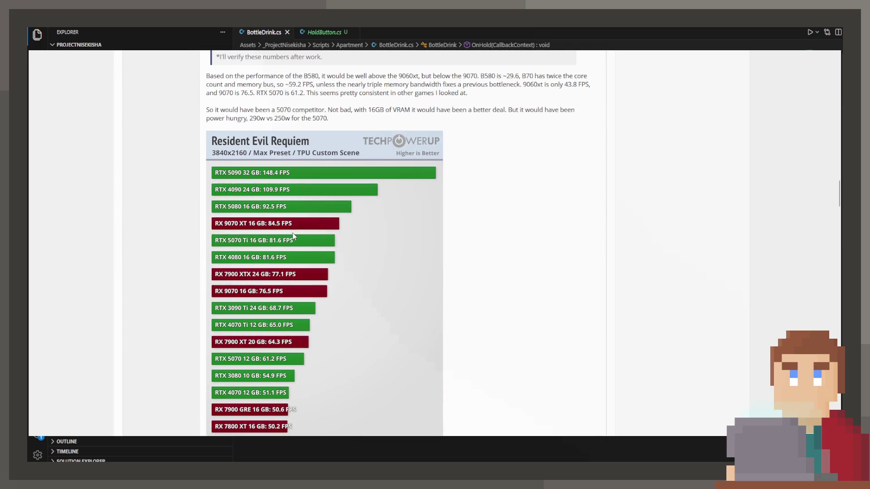
# Step: Scroll past the benchmark charts to comments #20–#22 about PCIe slot power draw
pyautogui.scroll(-3, 291, 240)
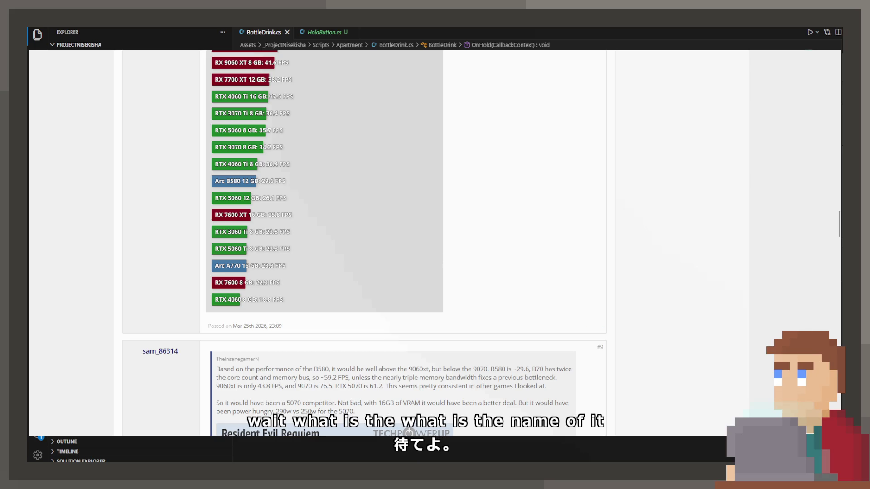
pyautogui.scroll(-8, 74, 183)
pyautogui.scroll(2, 78, 198)
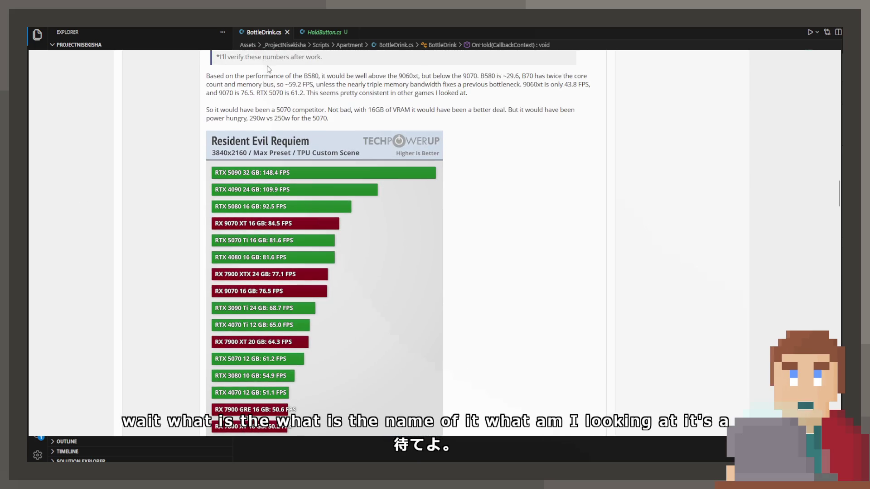
pyautogui.scroll(-4, 220, 209)
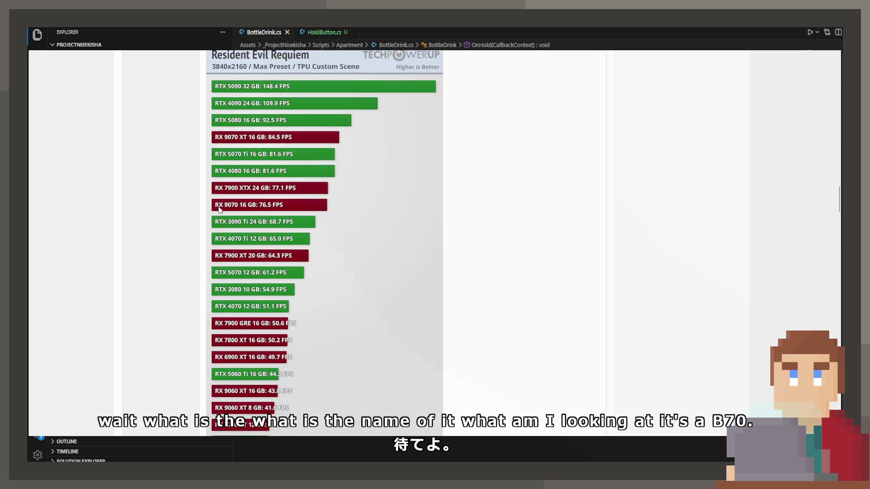
pyautogui.scroll(-3, 219, 210)
pyautogui.scroll(-2, 222, 276)
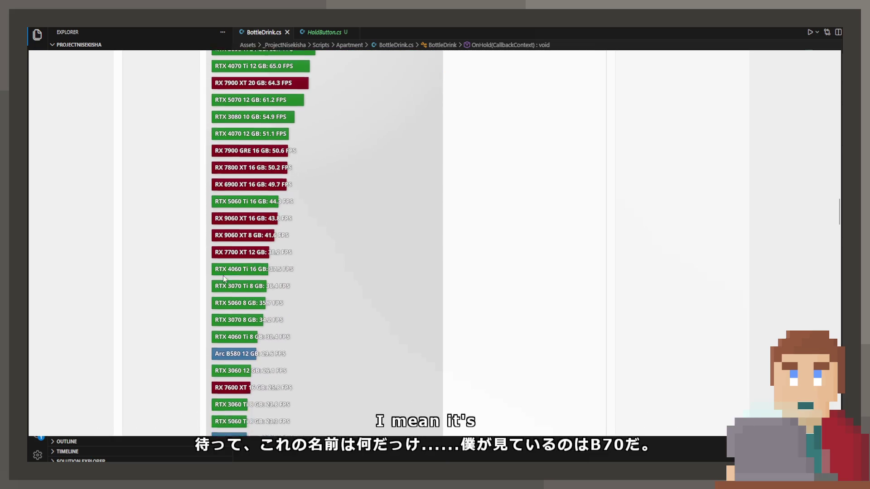
pyautogui.scroll(-1, 240, 323)
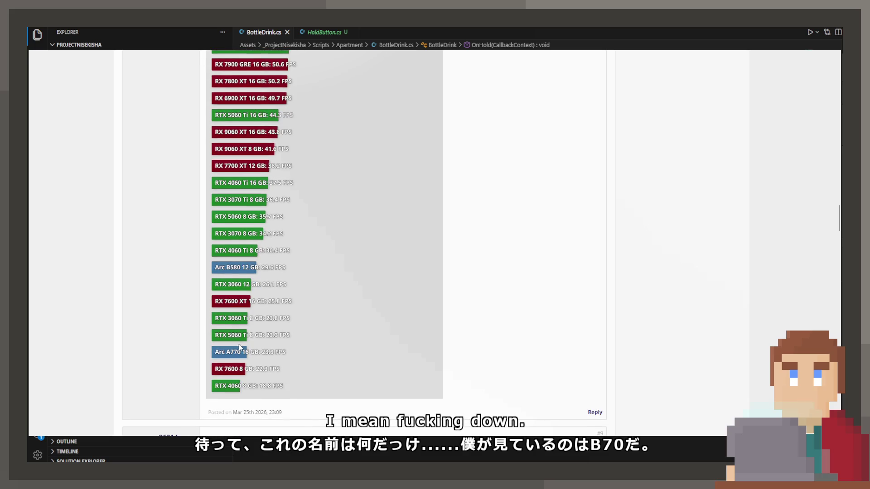
pyautogui.scroll(10, 242, 357)
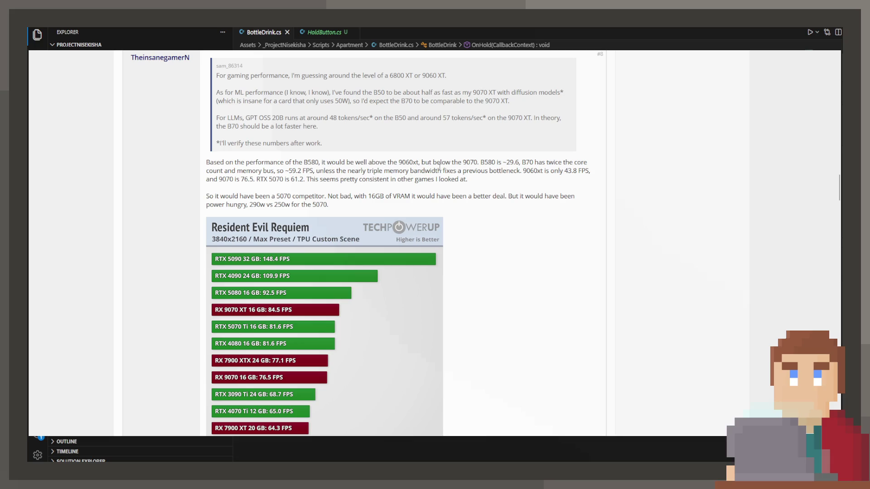
pyautogui.scroll(-10, 262, 253)
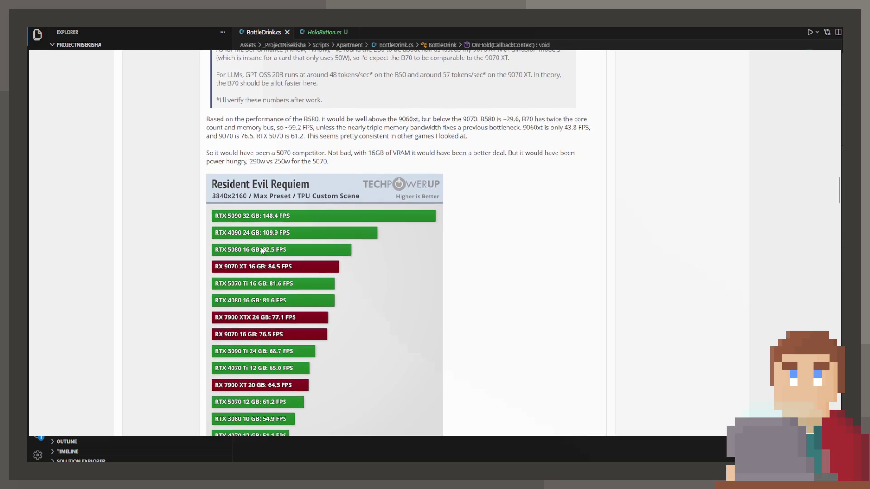
pyautogui.scroll(-13, 265, 243)
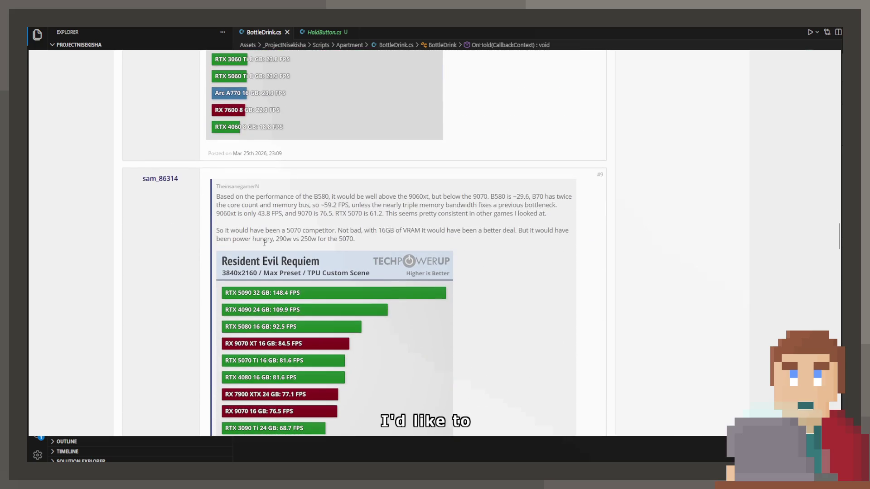
pyautogui.scroll(-1, 260, 233)
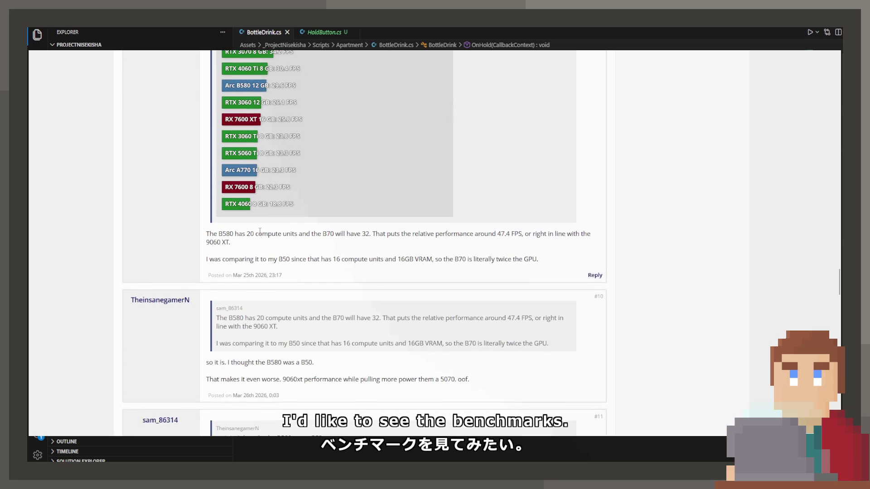
pyautogui.scroll(-3, 267, 274)
pyautogui.scroll(-7, 252, 268)
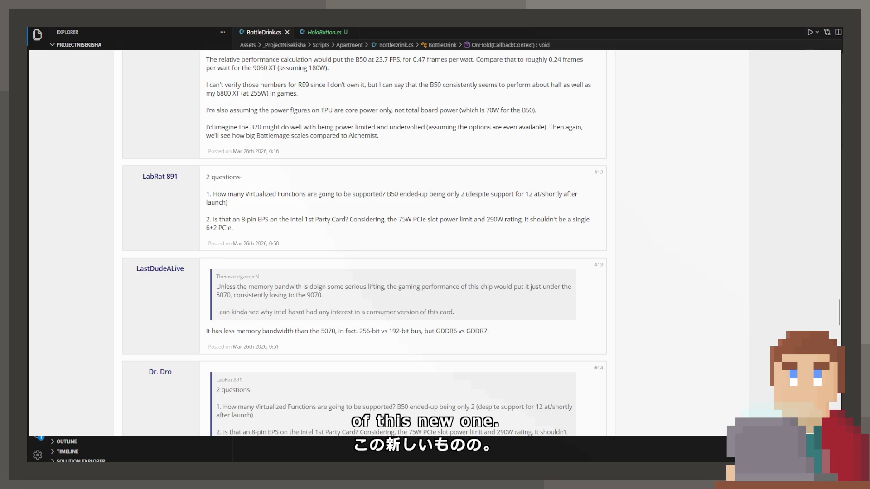
pyautogui.scroll(-3, 364, 244)
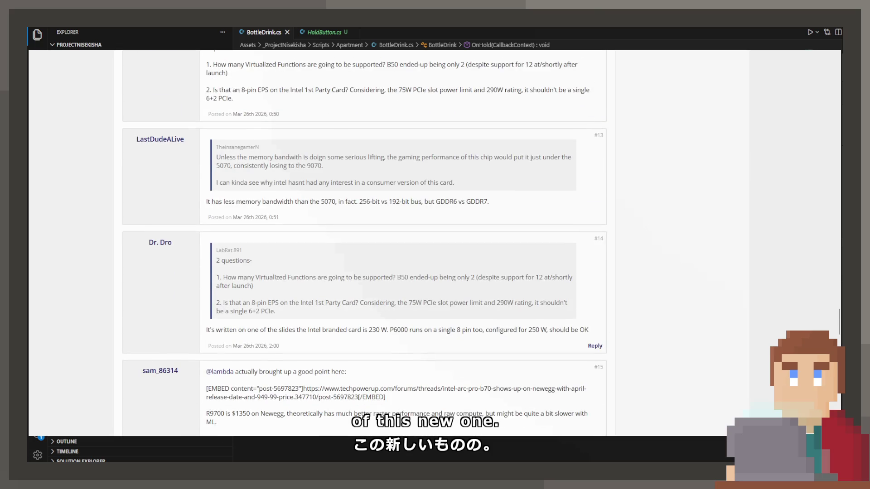
pyautogui.scroll(-4, 365, 244)
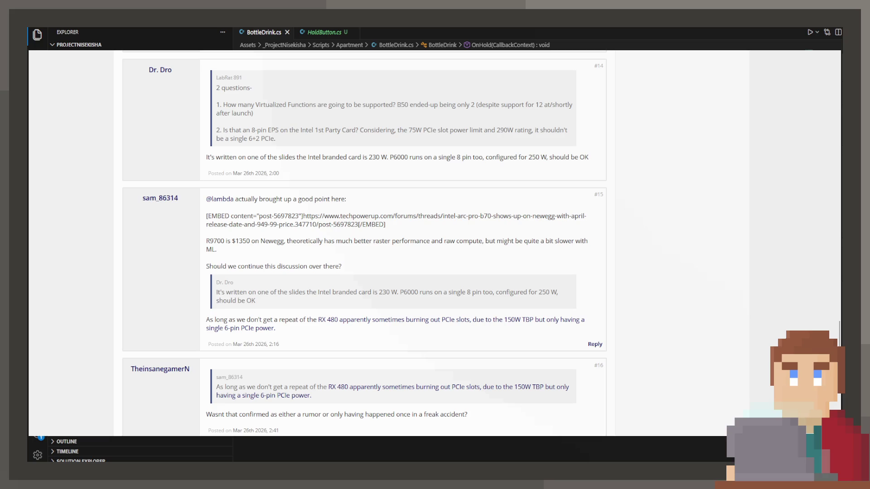
pyautogui.scroll(-3, 365, 244)
pyautogui.scroll(-3, 365, 244)
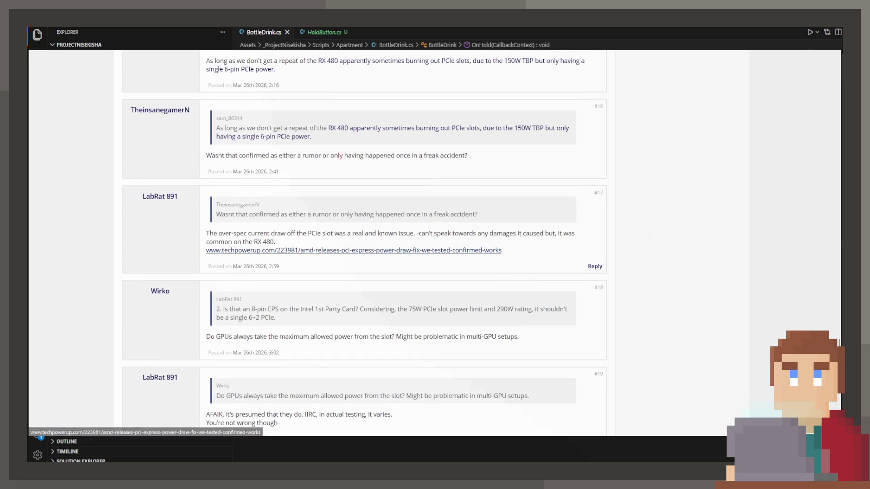
pyautogui.scroll(-5, 365, 243)
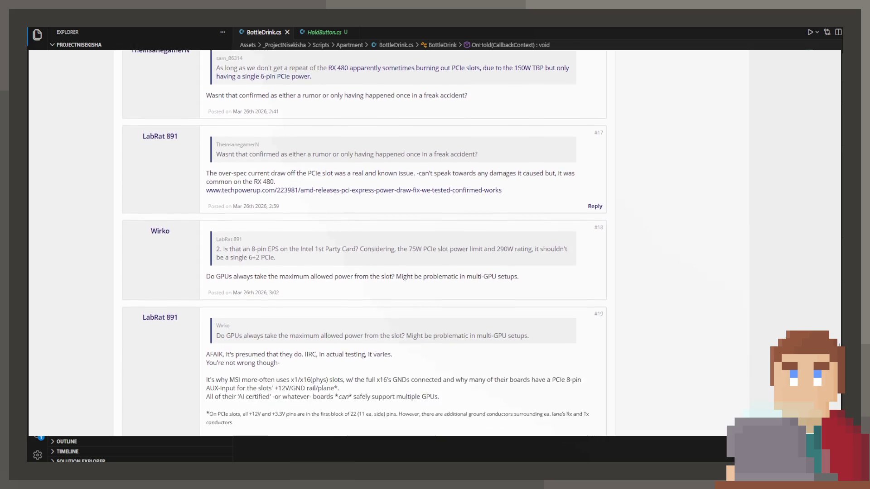
pyautogui.scroll(-3, 364, 244)
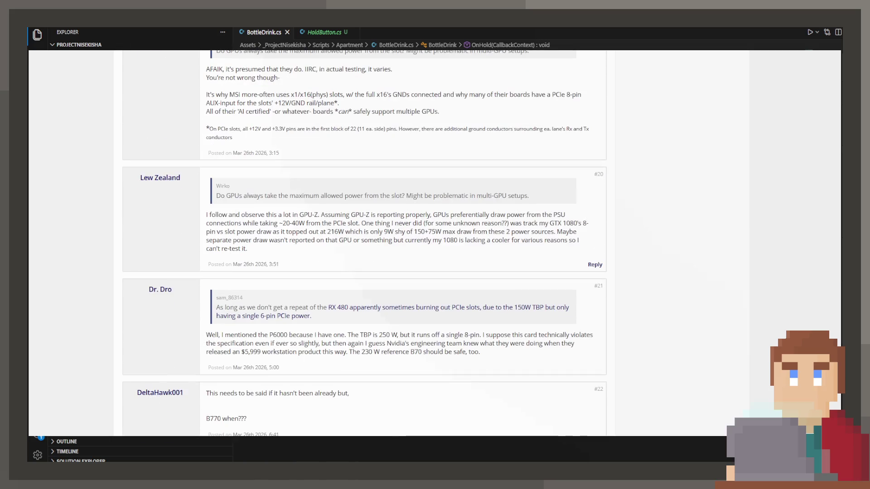